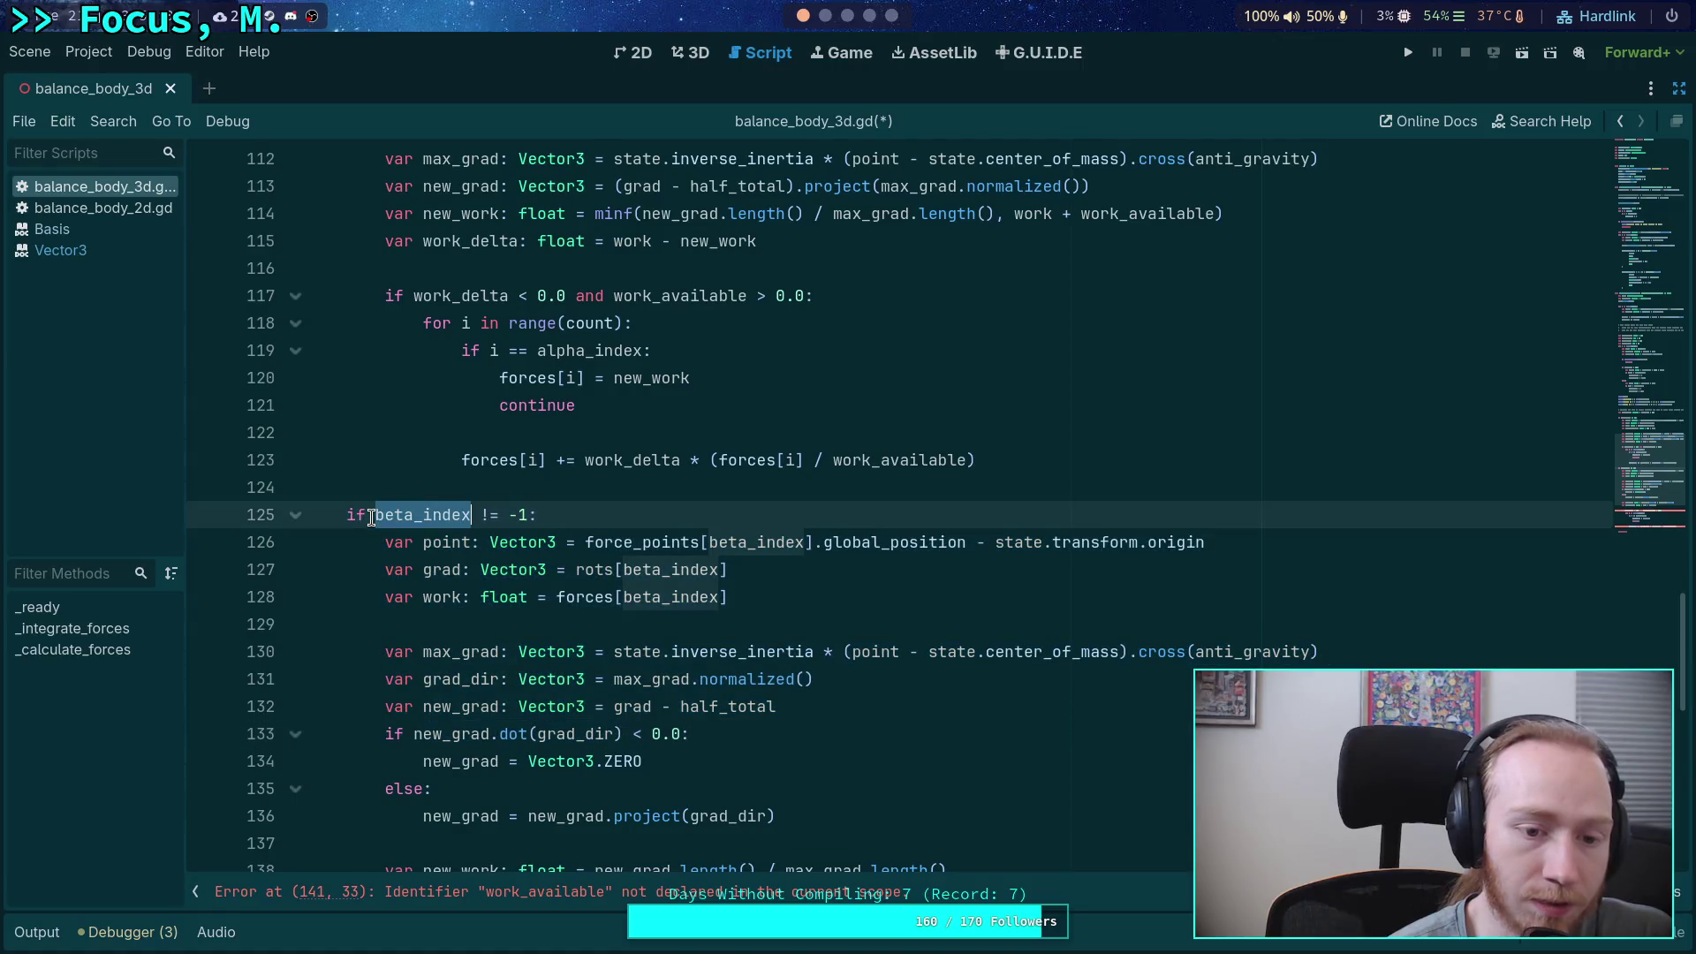
- Inspect the early zero-alignment skip and the uses of alignment and beta in the loop
{"action": "mouse_move", "coordinate": [343, 515]}
{"action": "left_mouse_down"}
{"action": "mouse_move", "coordinate": [560, 651]}
{"action": "mouse_move", "coordinate": [592, 616]}
{"action": "mouse_move", "coordinate": [652, 638]}
{"action": "left_mouse_up"}
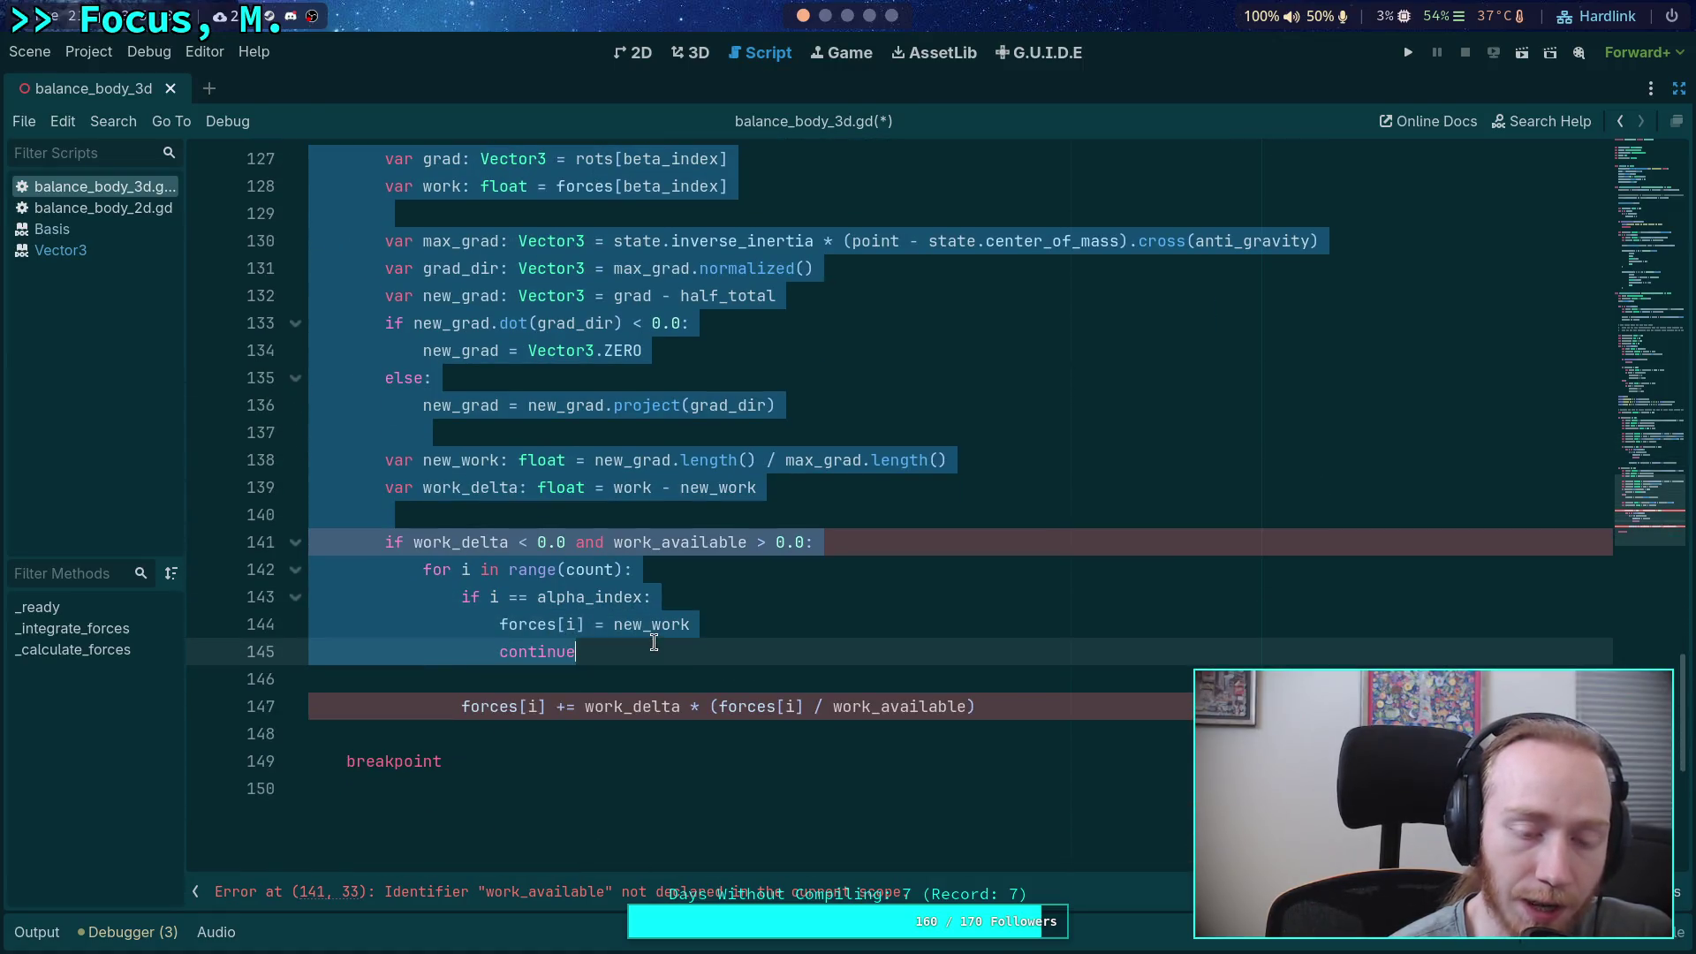
{"action": "scroll", "coordinate": [654, 632], "scroll_direction": "up", "scroll_amount": 8}
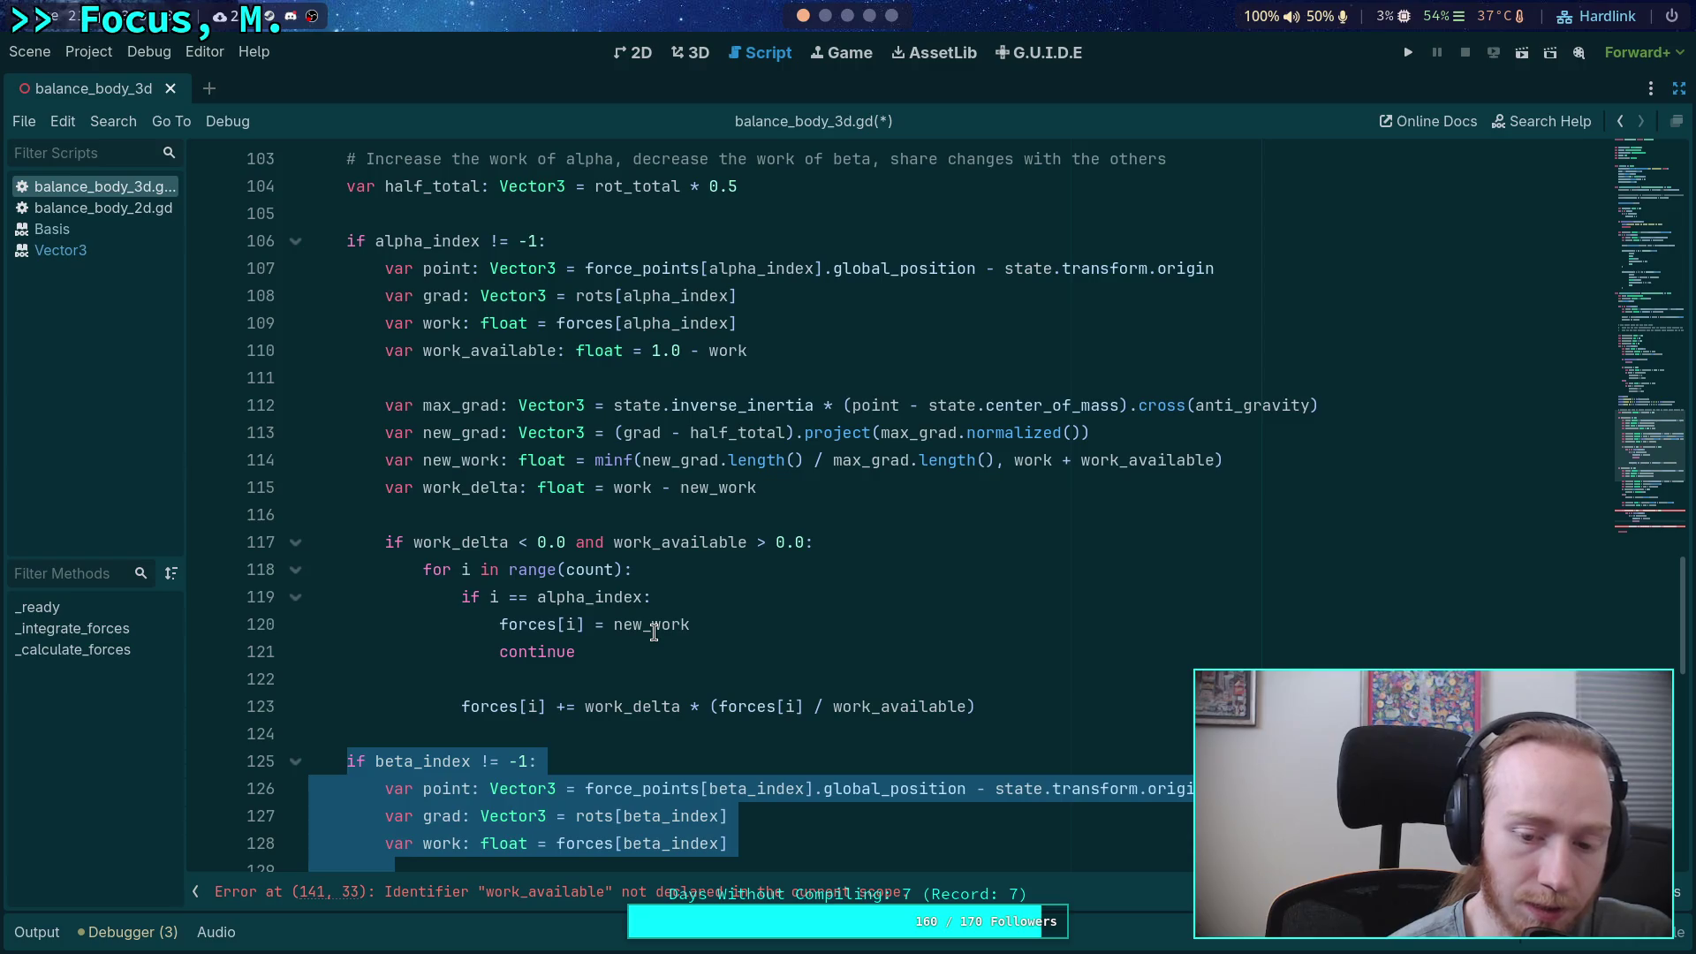
{"action": "scroll", "coordinate": [654, 633], "scroll_direction": "up", "scroll_amount": 7}
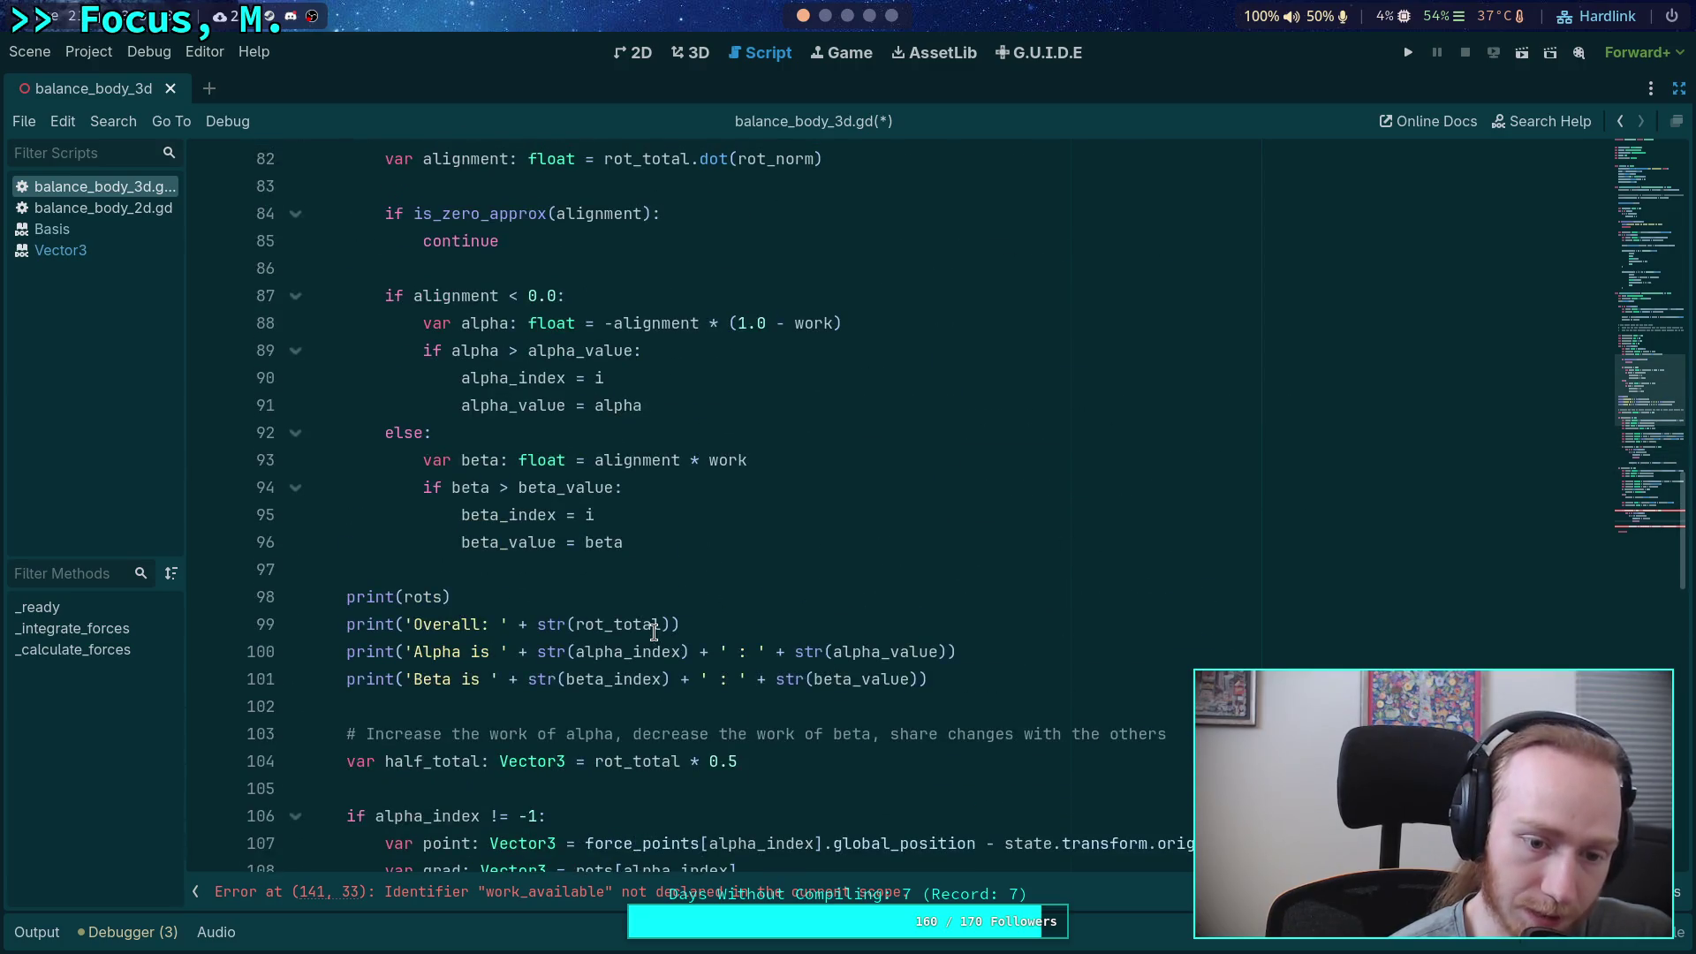
{"action": "scroll", "coordinate": [654, 633], "scroll_direction": "down", "scroll_amount": 10}
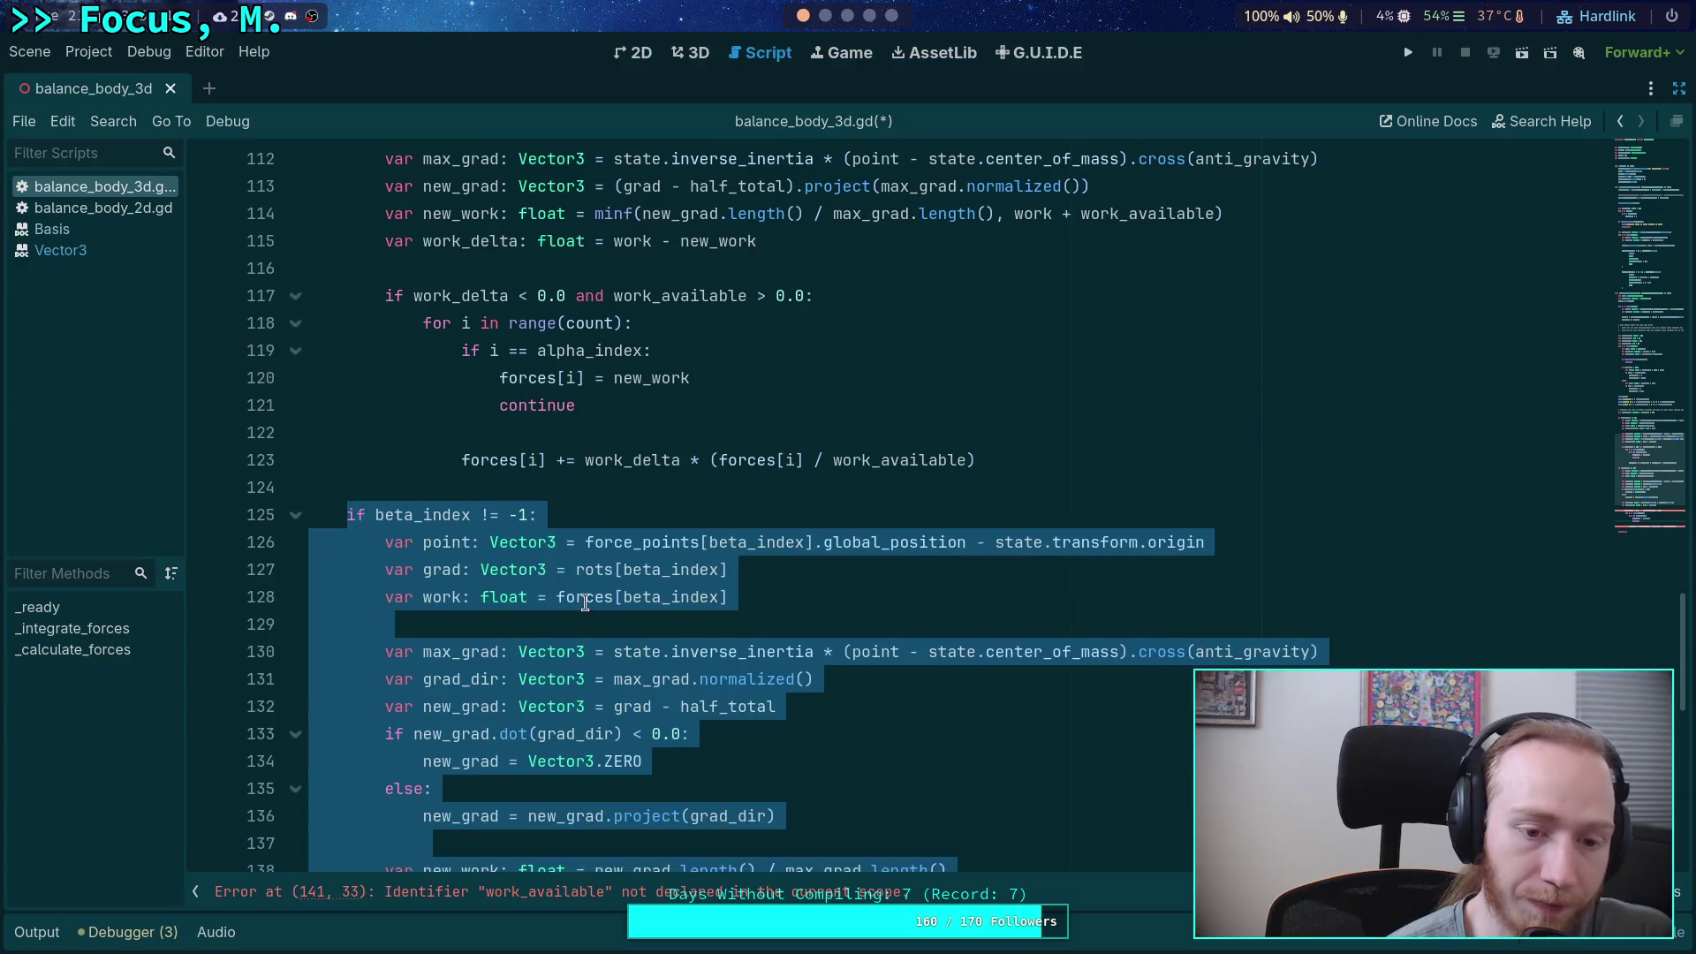
{"action": "left_click_drag", "start_coordinate": [347, 515], "coordinate": [538, 654]}
{"action": "scroll", "coordinate": [574, 634], "scroll_direction": "down", "scroll_amount": 3}
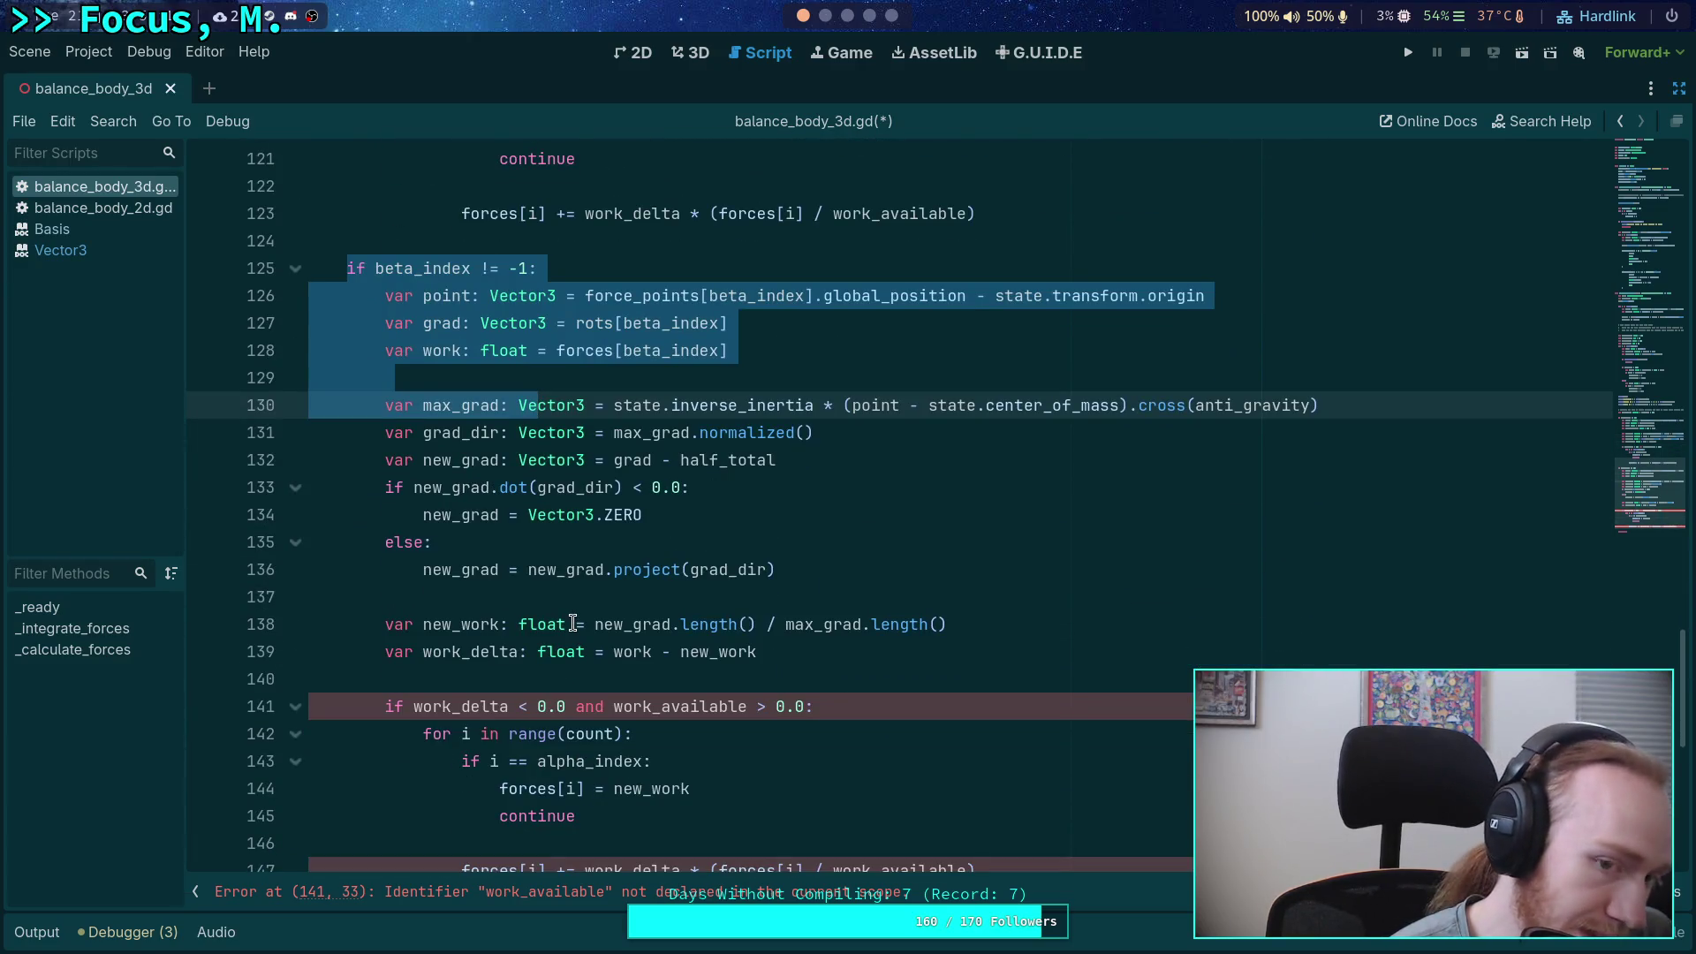
{"action": "scroll", "coordinate": [575, 635], "scroll_direction": "up", "scroll_amount": 9}
{"action": "scroll", "coordinate": [572, 623], "scroll_direction": "up", "scroll_amount": 8}
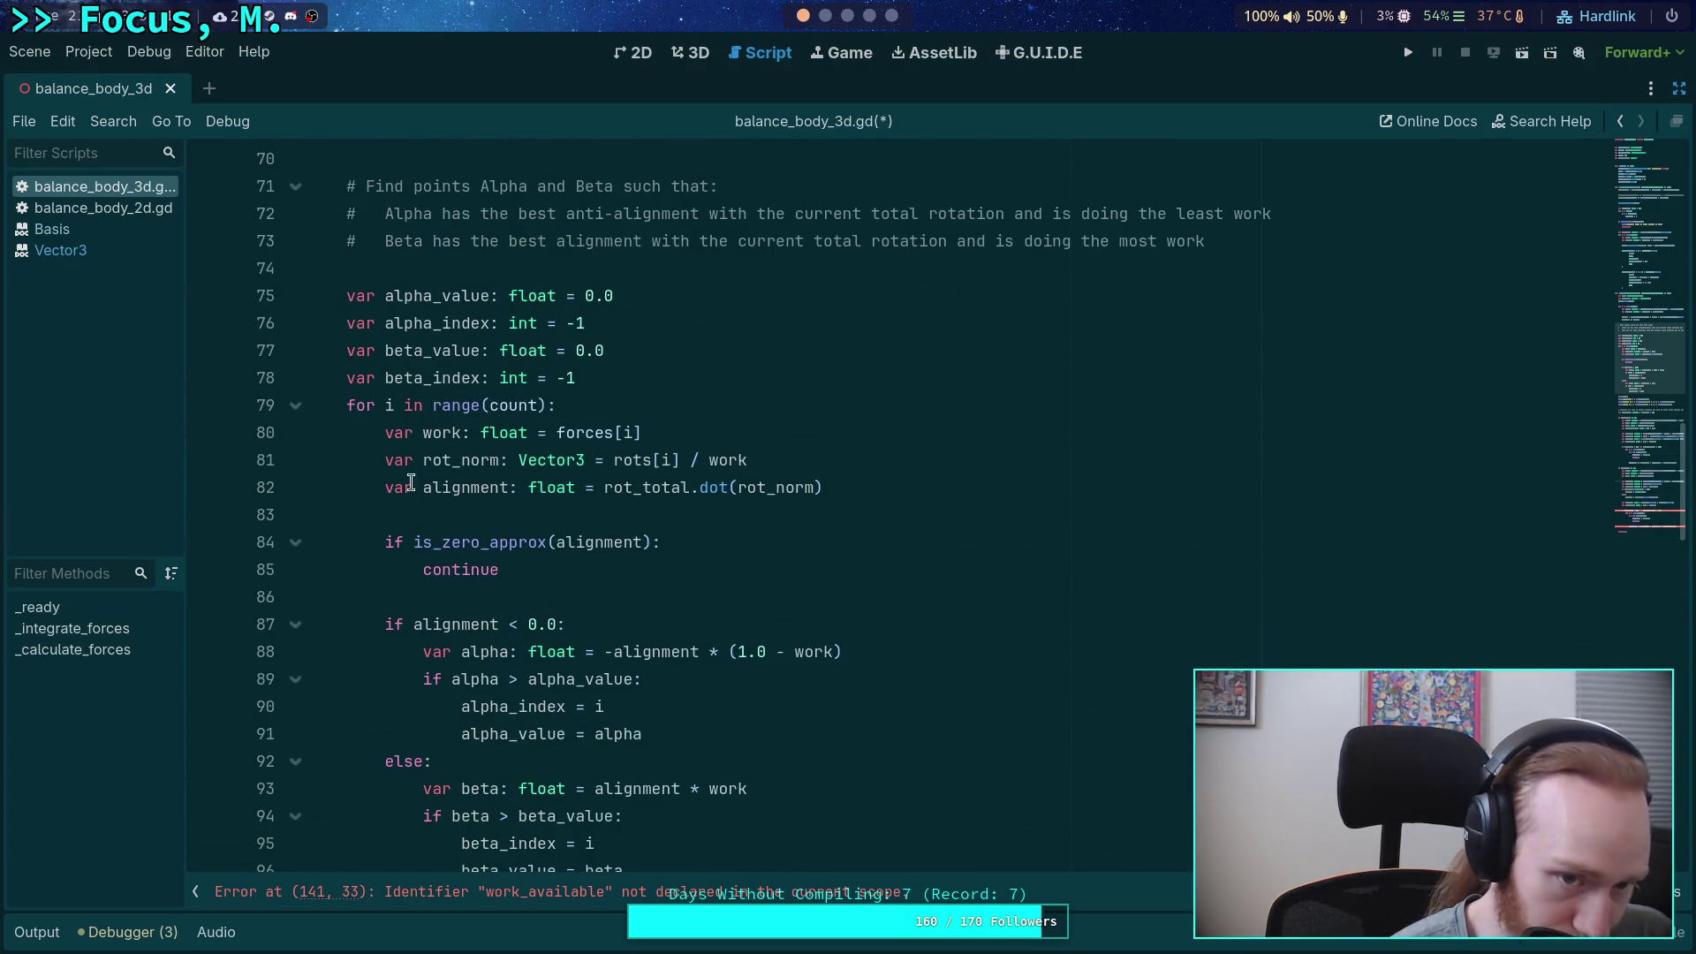
{"action": "scroll", "coordinate": [579, 592], "scroll_direction": "down", "scroll_amount": 3}
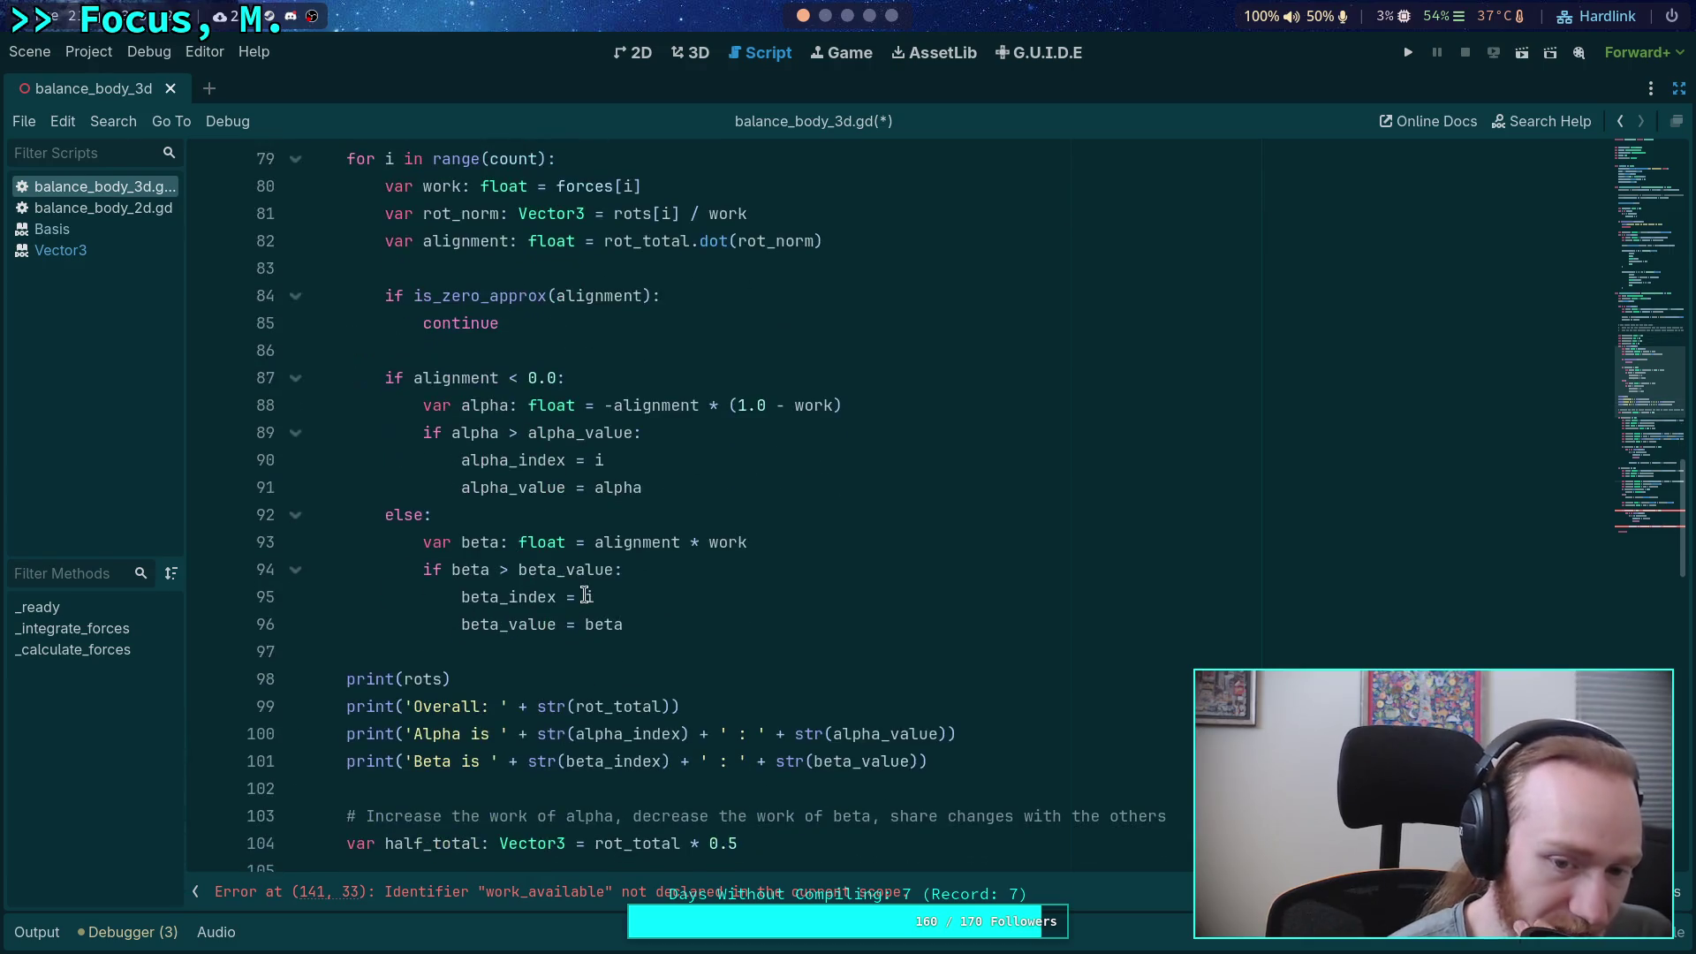
{"action": "scroll", "coordinate": [587, 631], "scroll_direction": "up", "scroll_amount": 2}
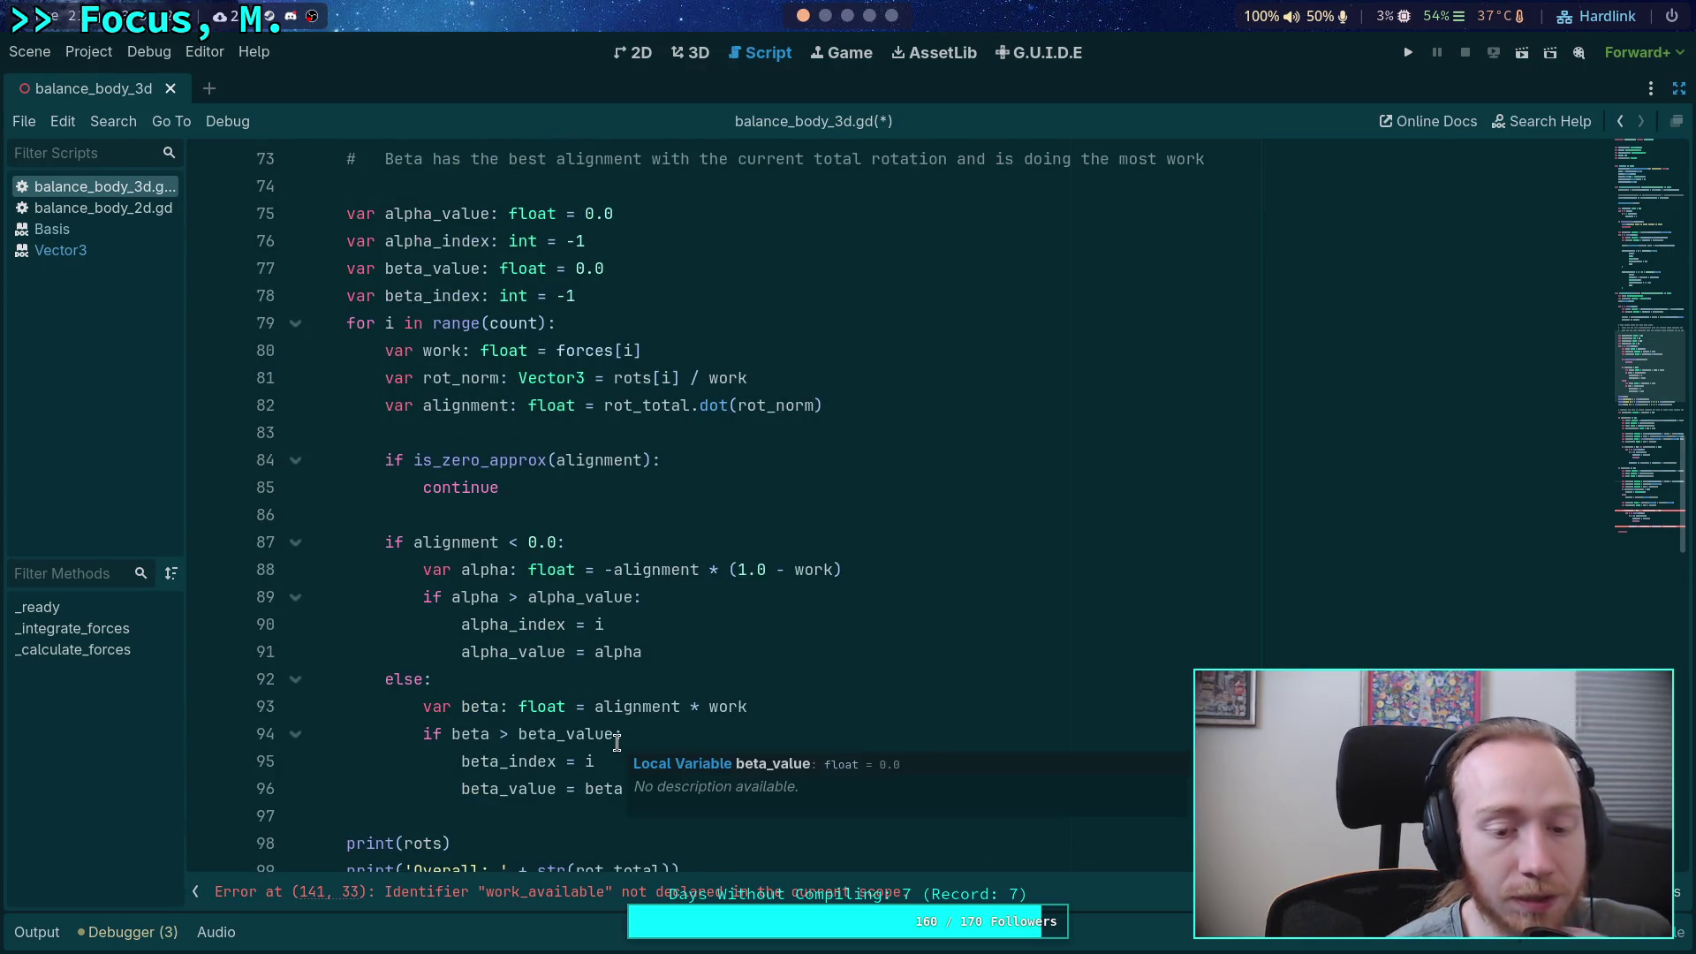
{"action": "double_click", "coordinate": [460, 456]}
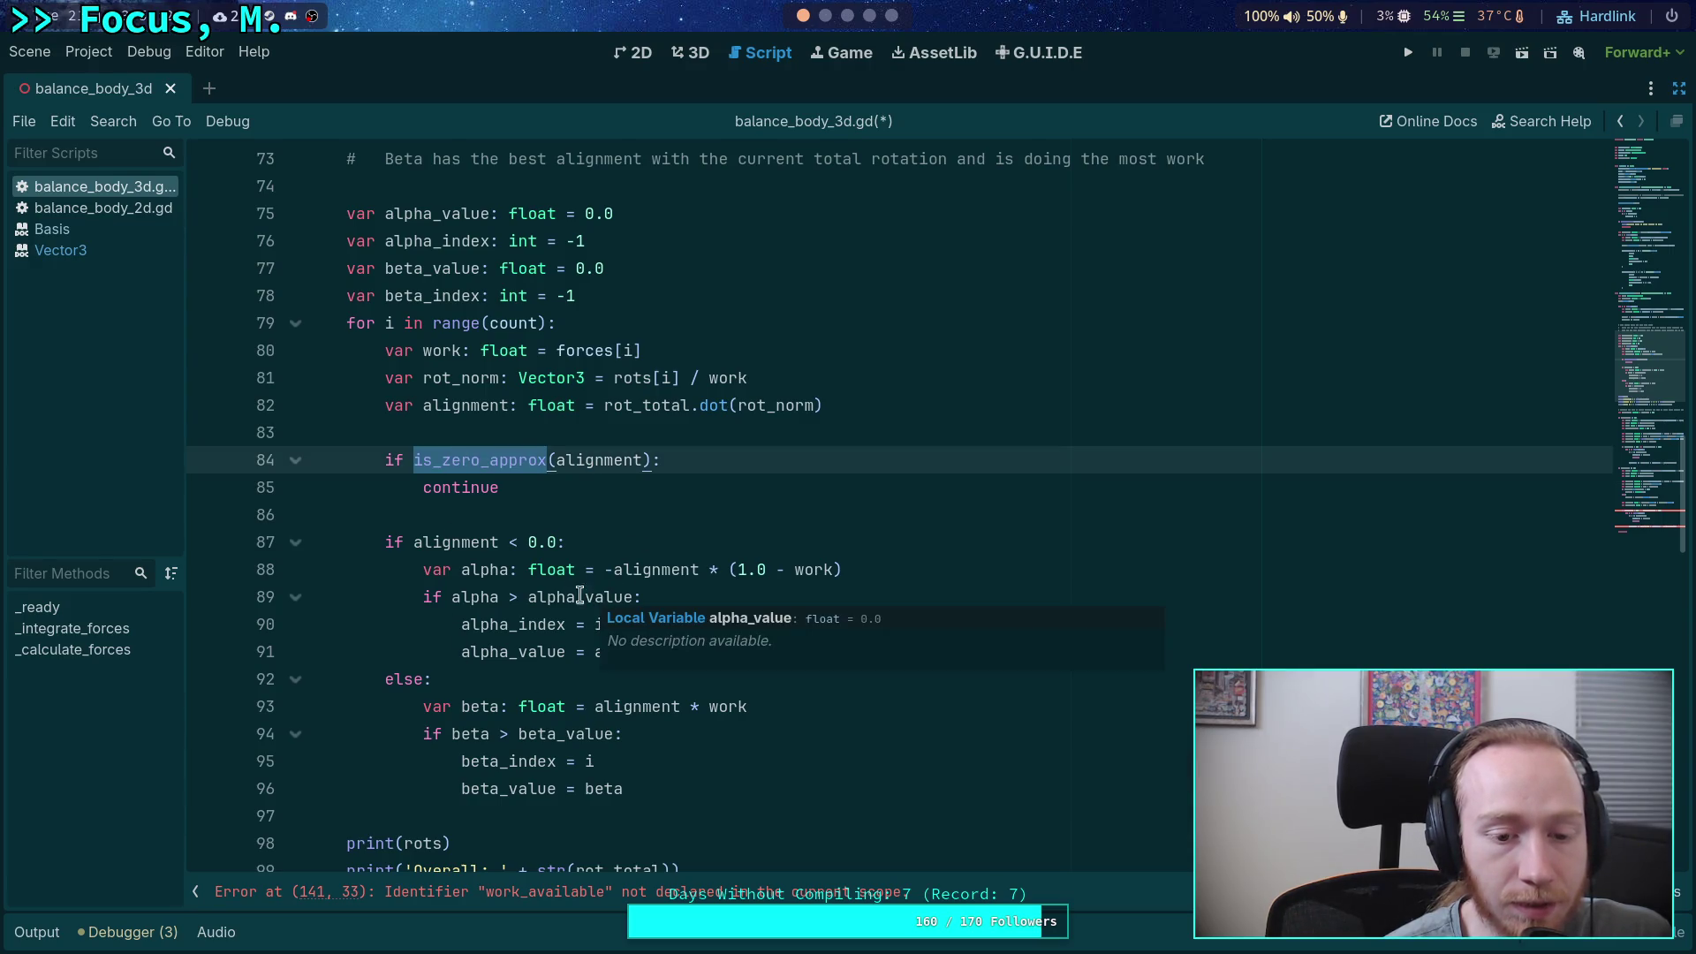
{"action": "mouse_move", "coordinate": [524, 575]}
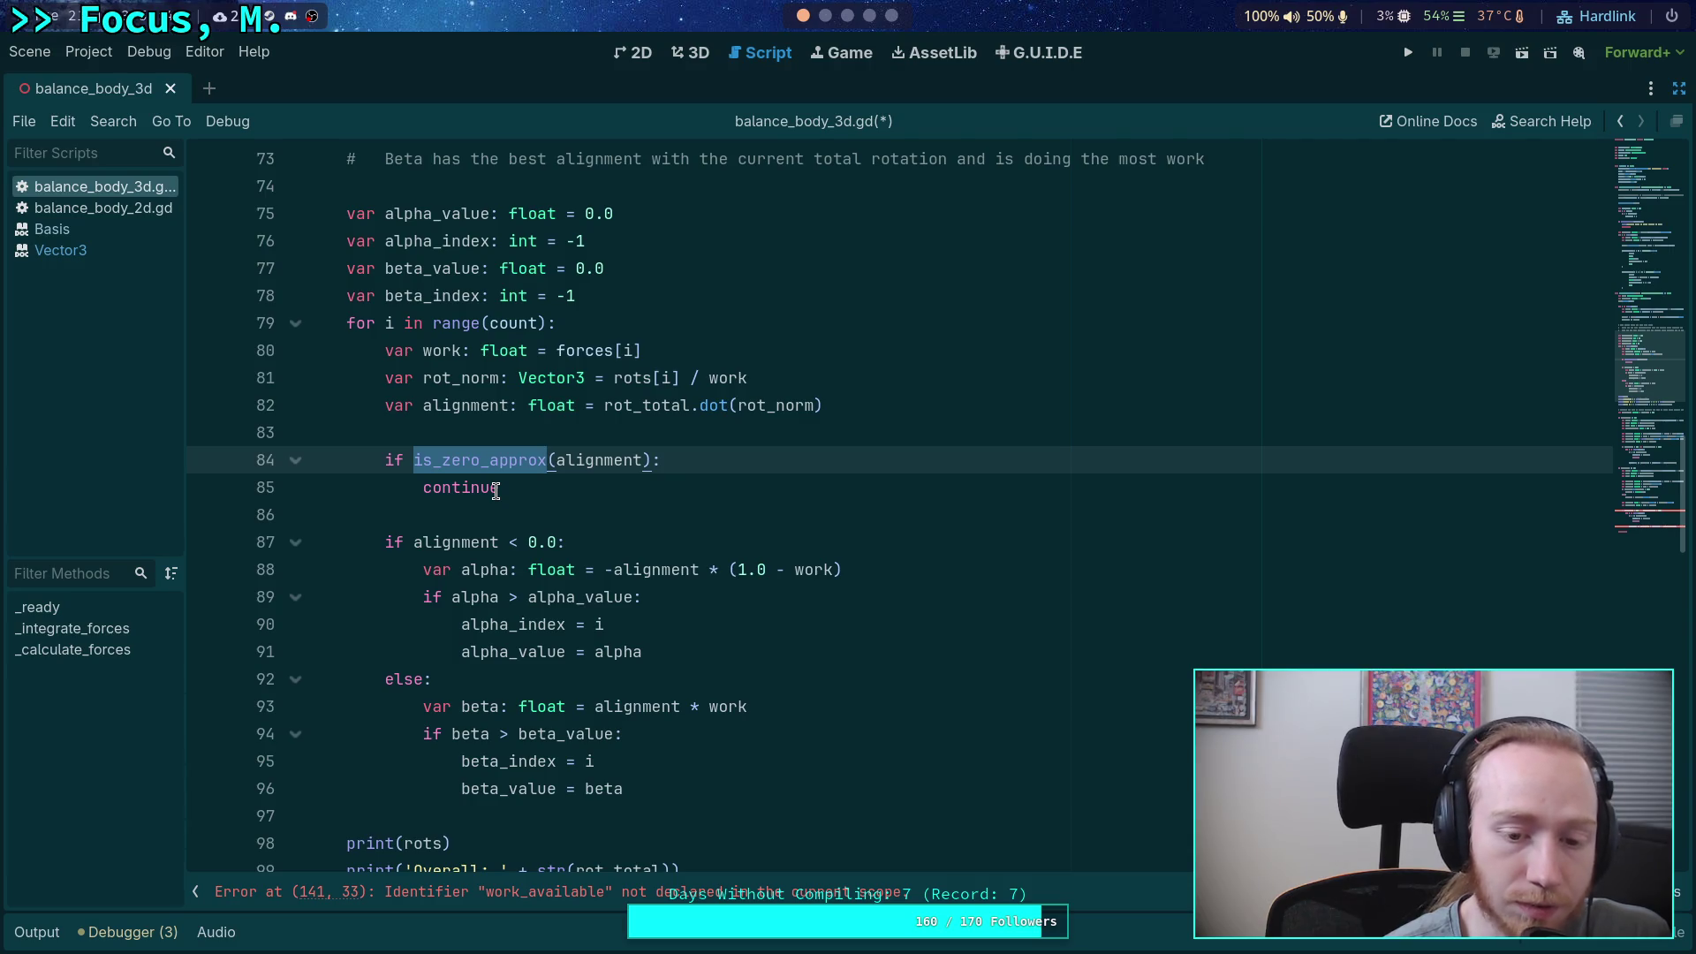
{"action": "left_click", "coordinate": [633, 791]}
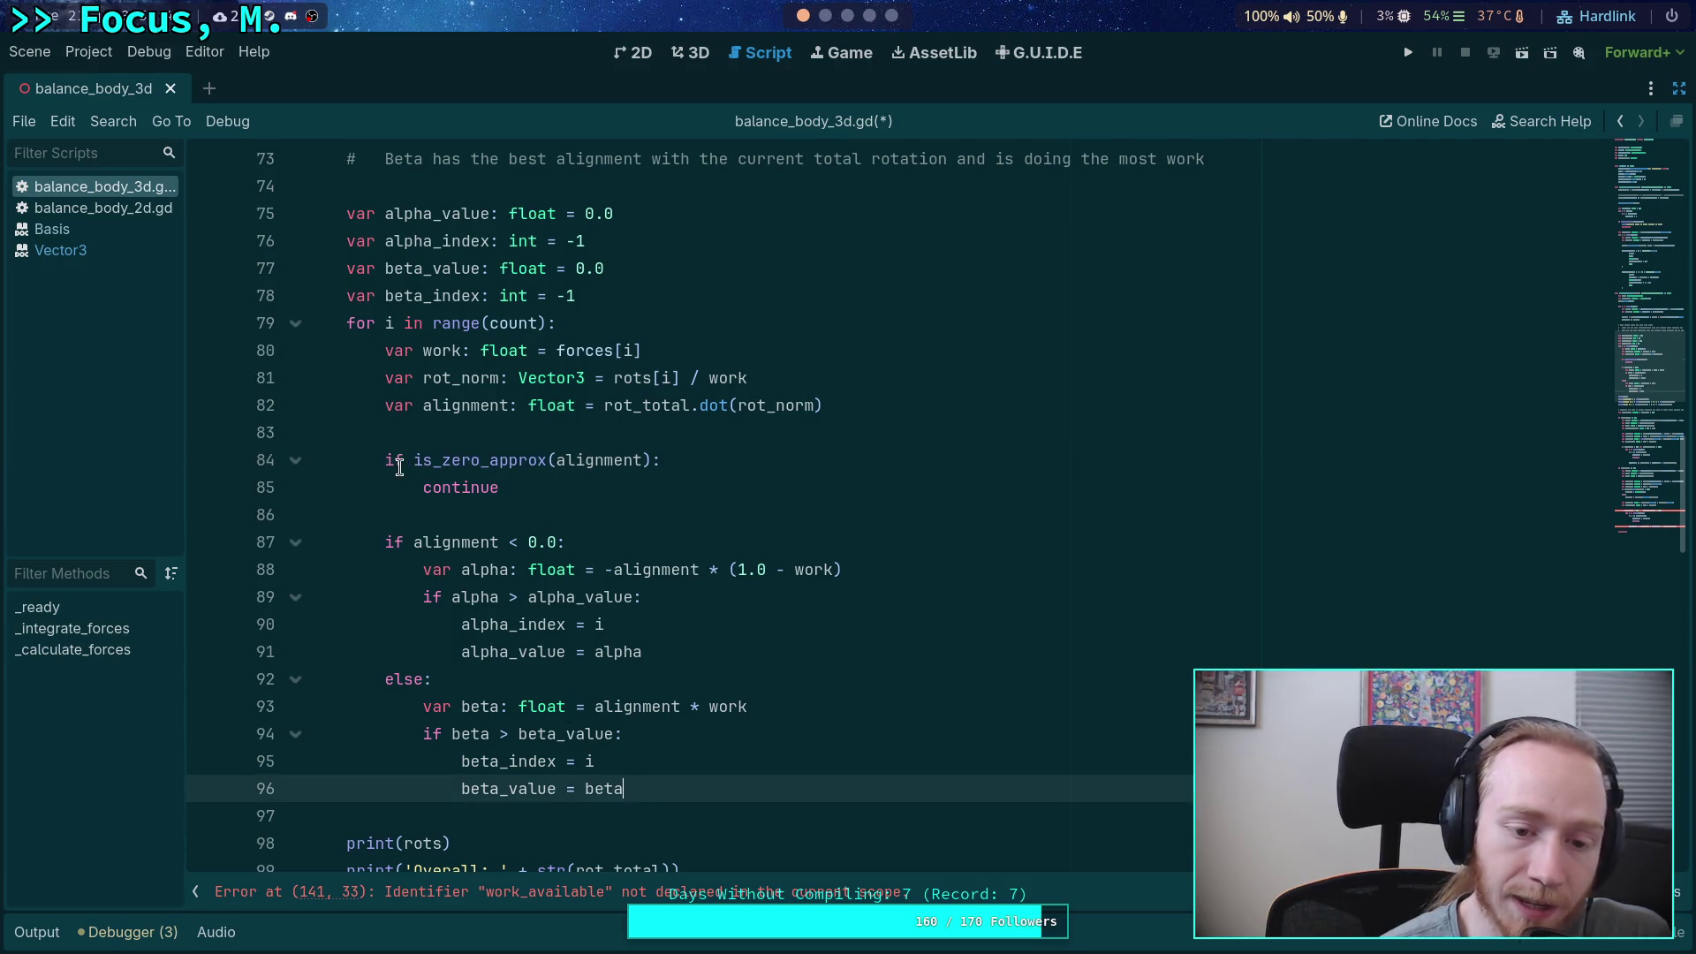
{"action": "left_click_drag", "start_coordinate": [545, 500], "coordinate": [442, 491]}
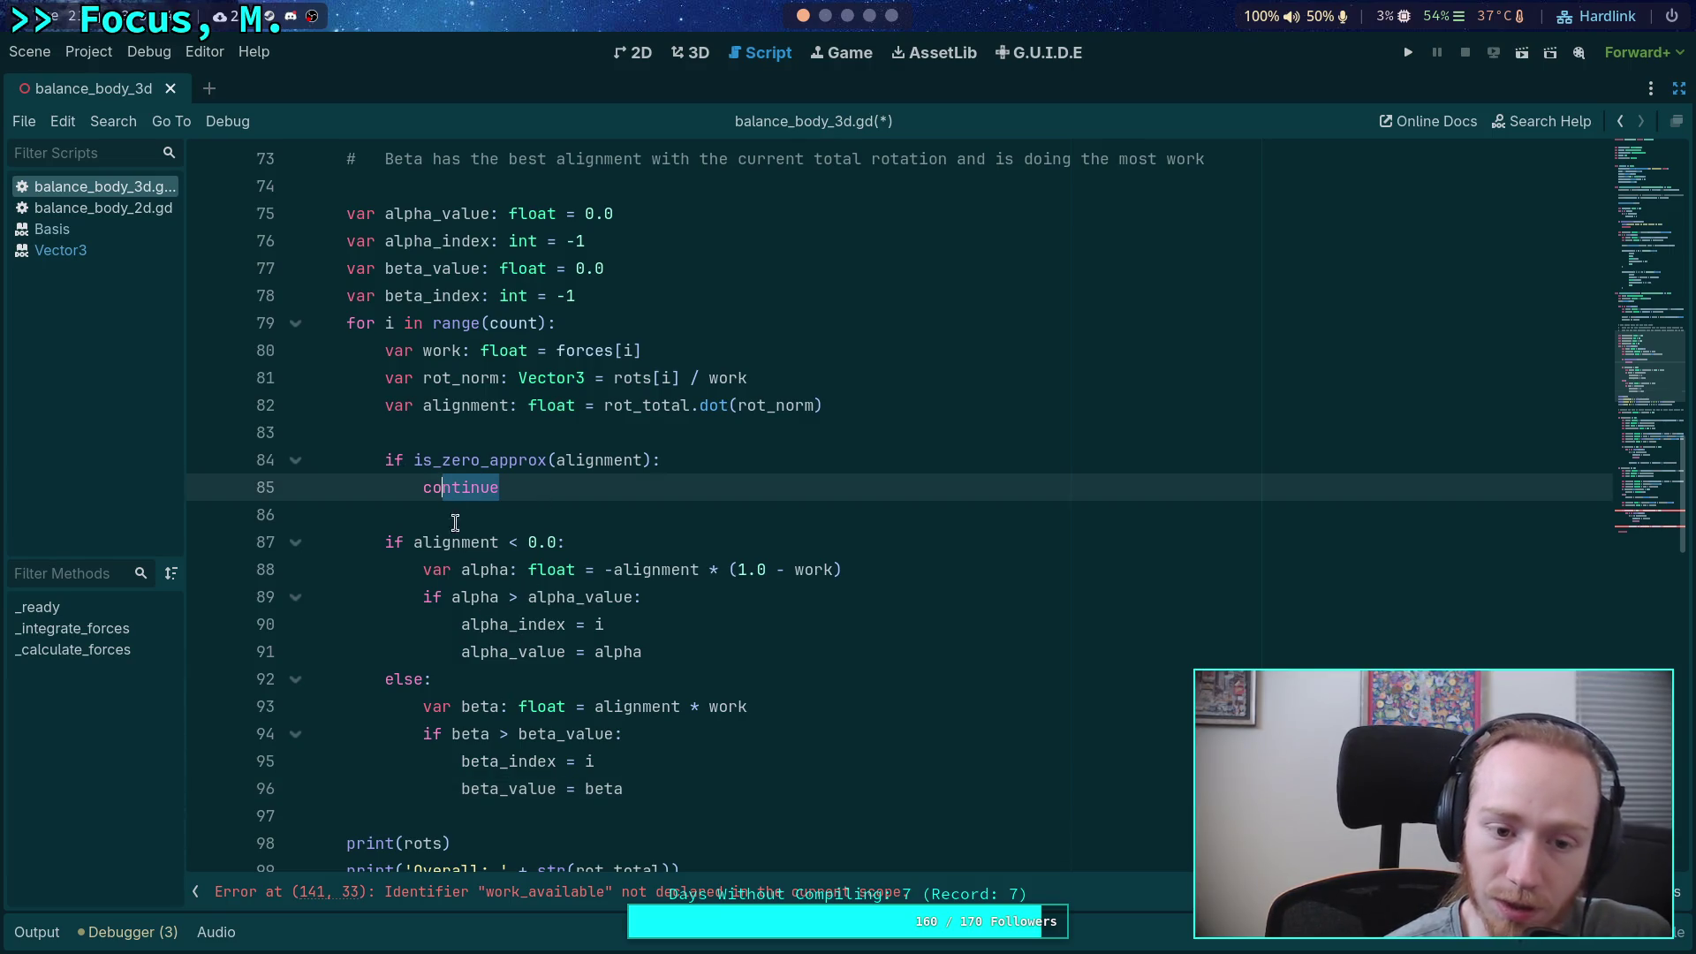
{"action": "double_click", "coordinate": [627, 705]}
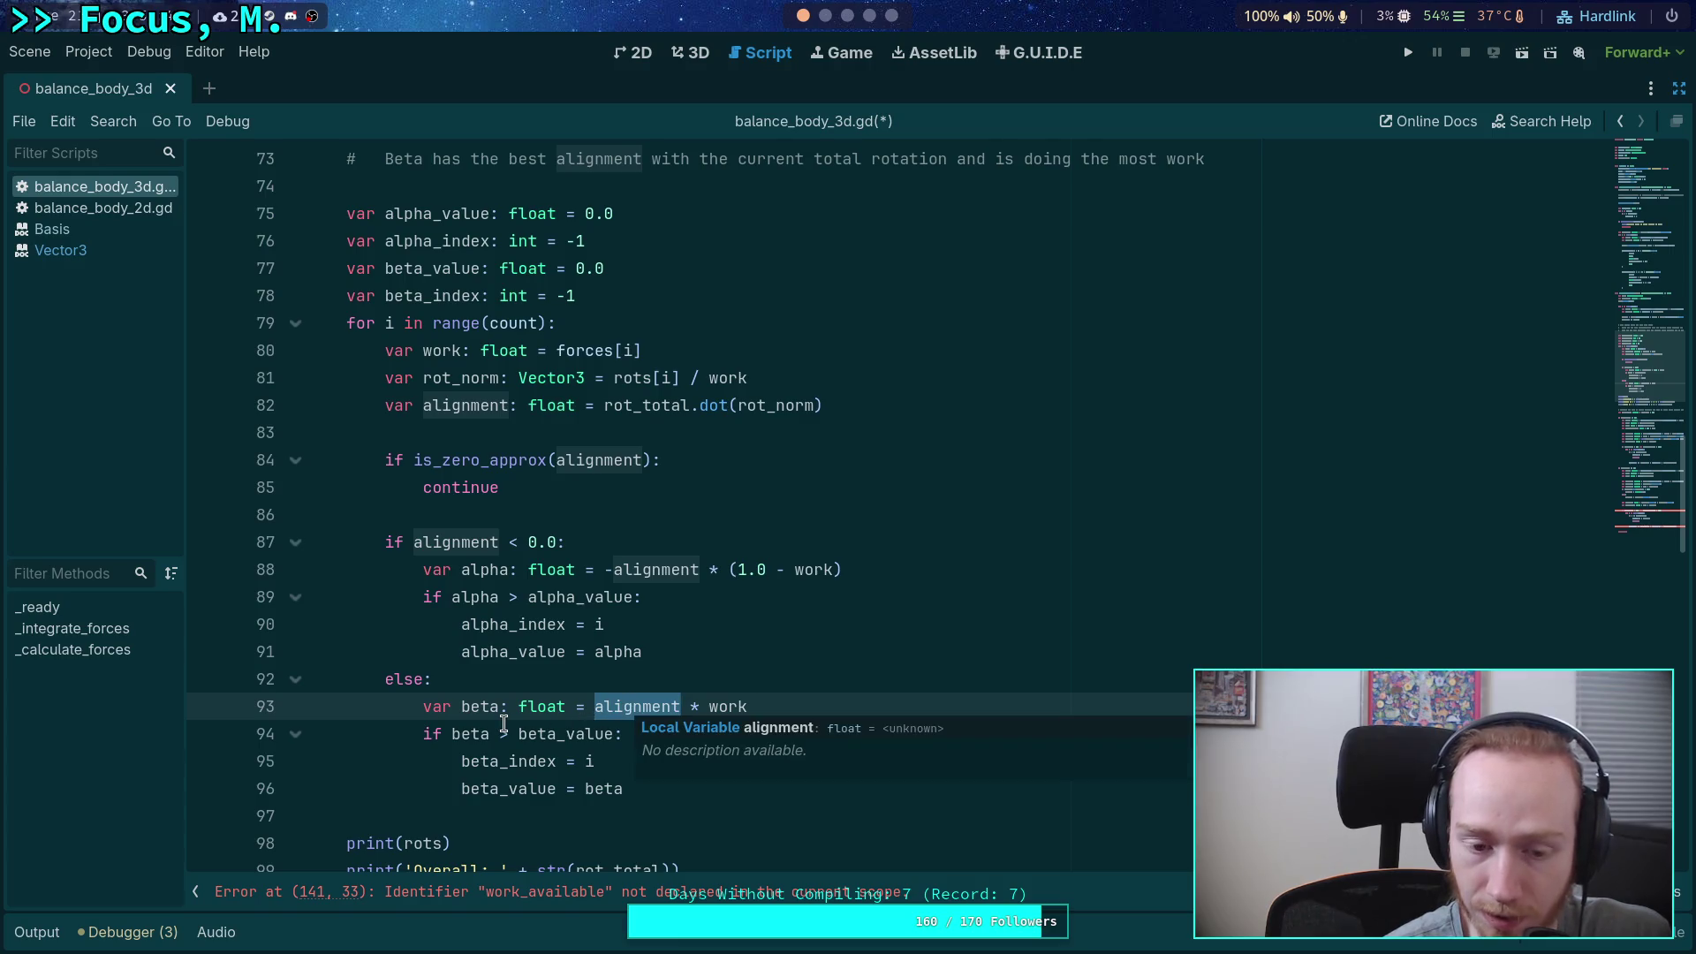
{"action": "mouse_move", "coordinate": [552, 701]}
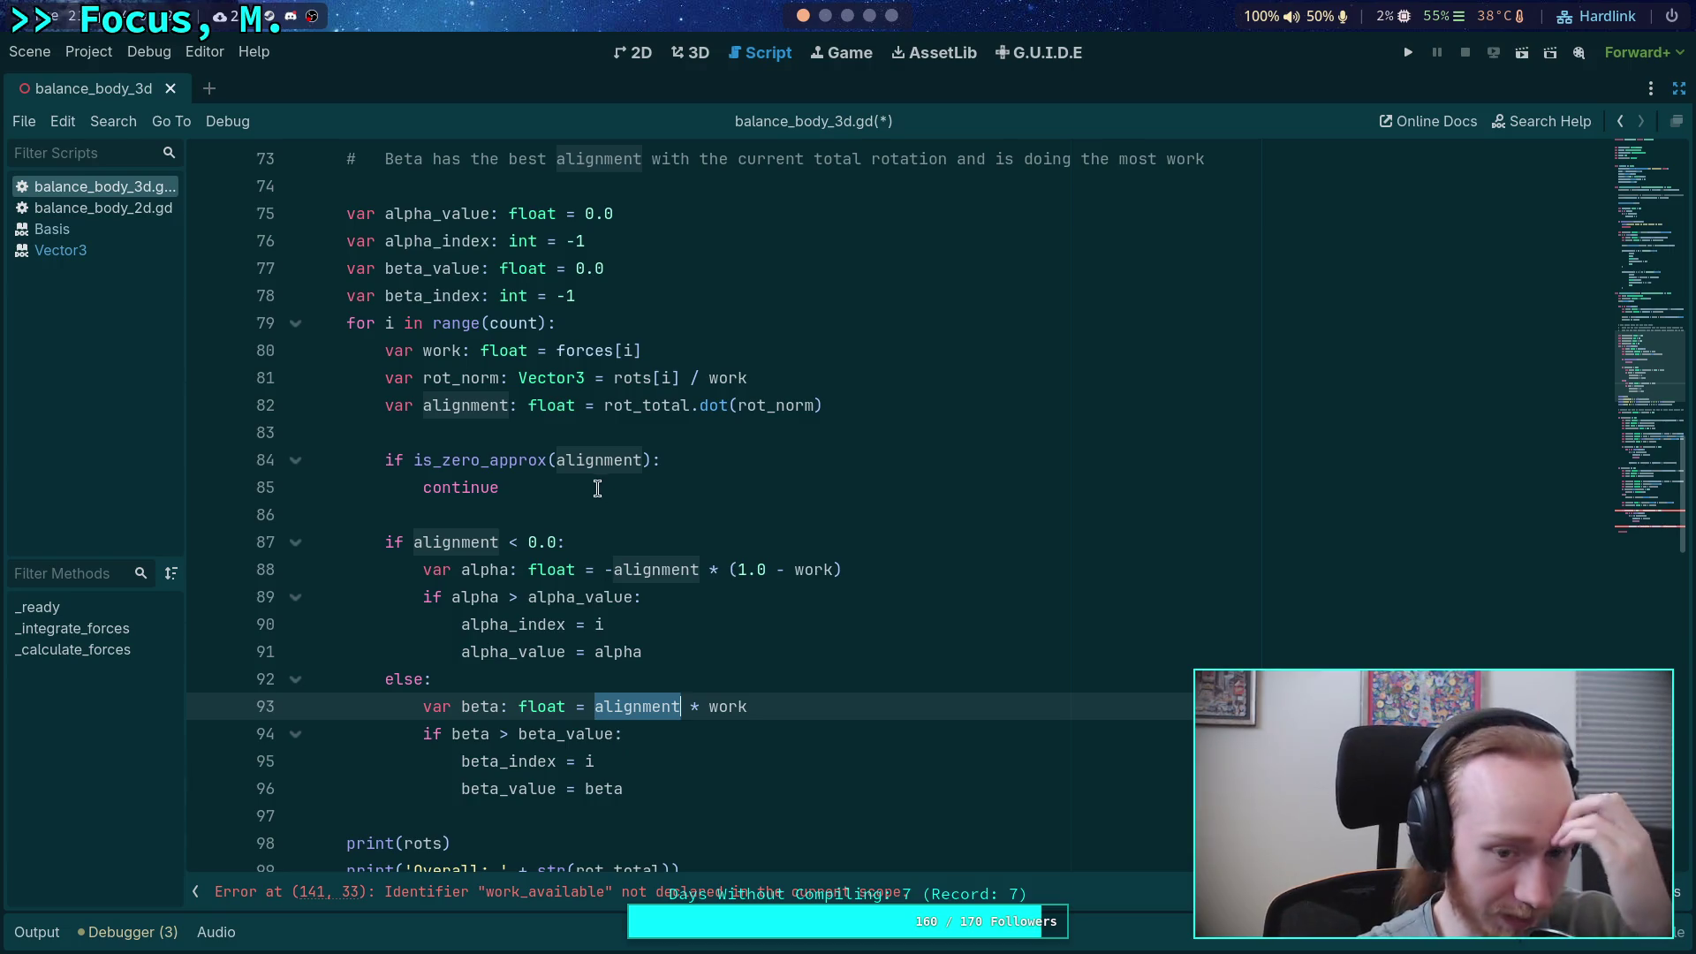
- Delete the 'if is_zero_approx… continue' skip lines at 84–85
{"action": "left_click", "coordinate": [550, 459]}
{"action": "key", "text": "shift+Home"}
{"action": "key", "text": "shift+Down"}
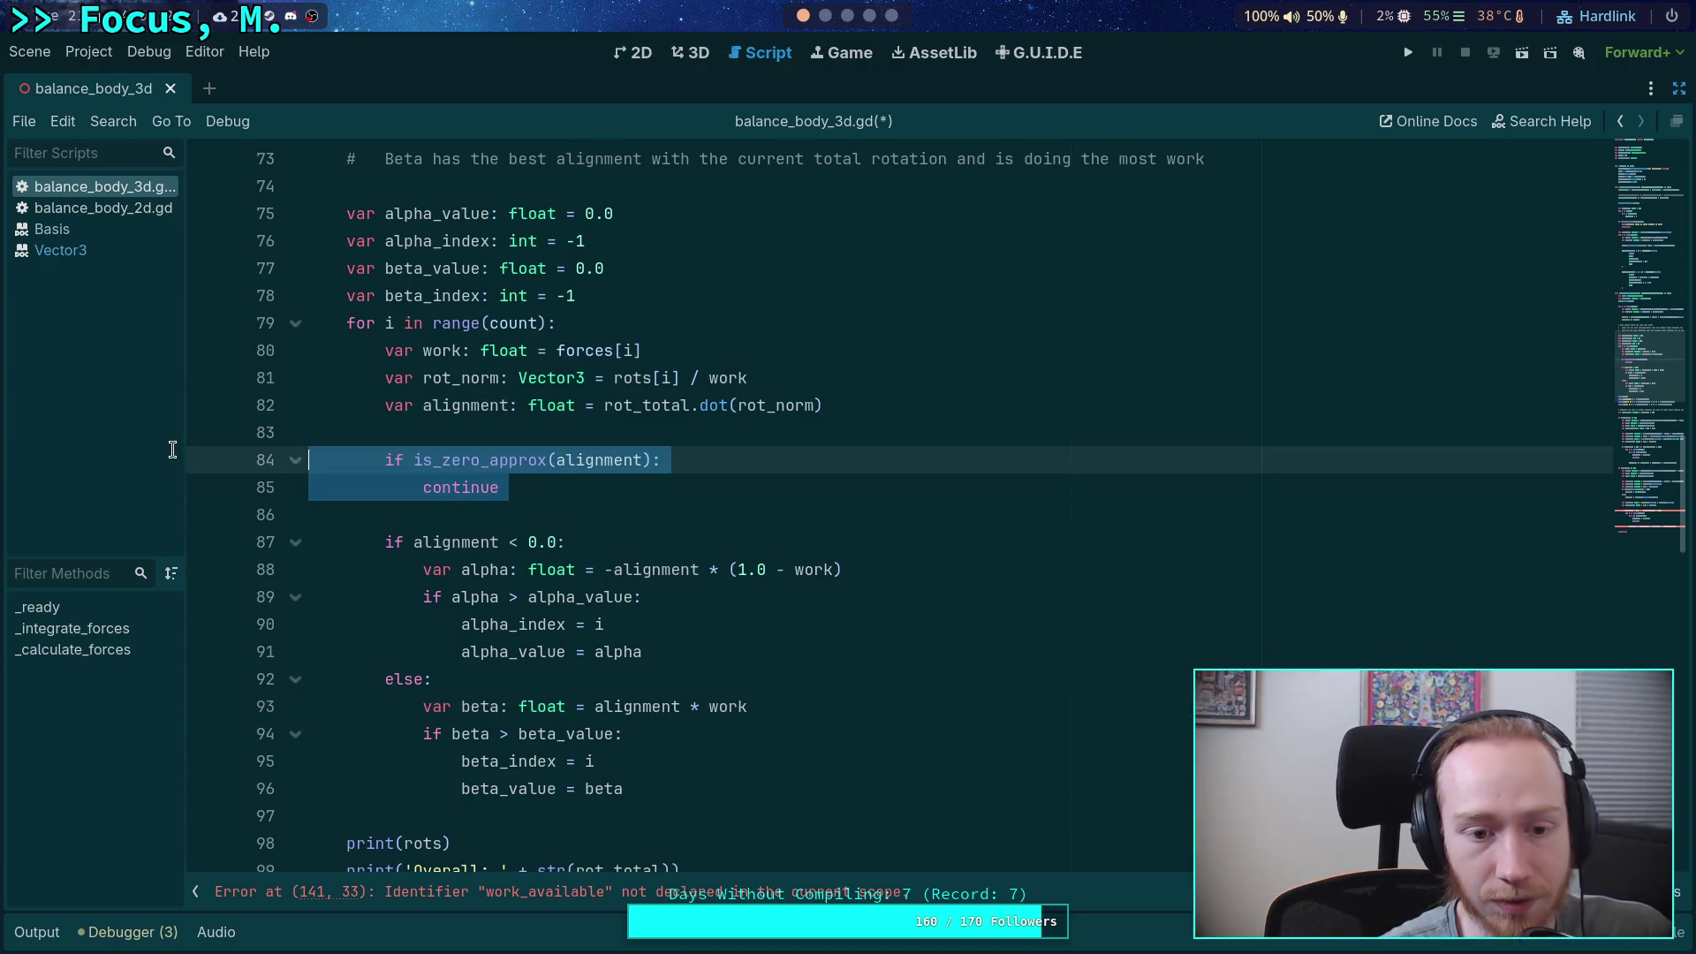
{"action": "key", "text": "Delete"}
{"action": "key", "text": "BackSpace"}
- Add 'if is_zero_approx(alignment):' under else, with an indented body line started
{"action": "left_click", "coordinate": [628, 602]}
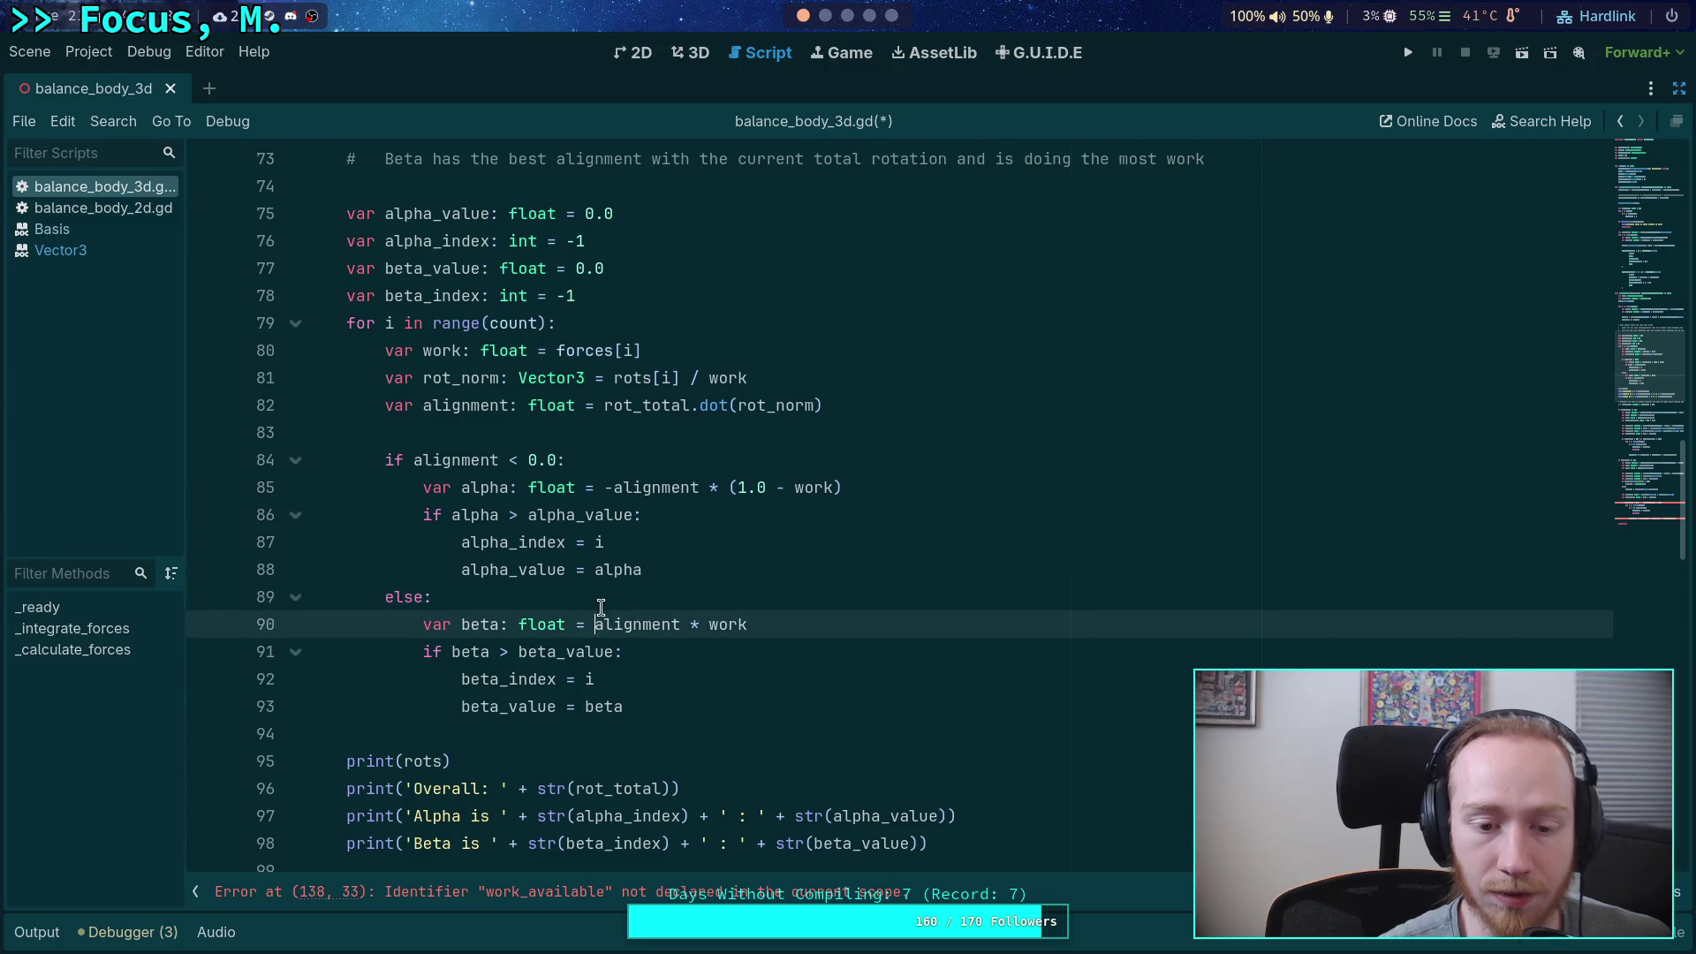
{"action": "key", "text": "Return"}
{"action": "type", "text": "if is_ze"}
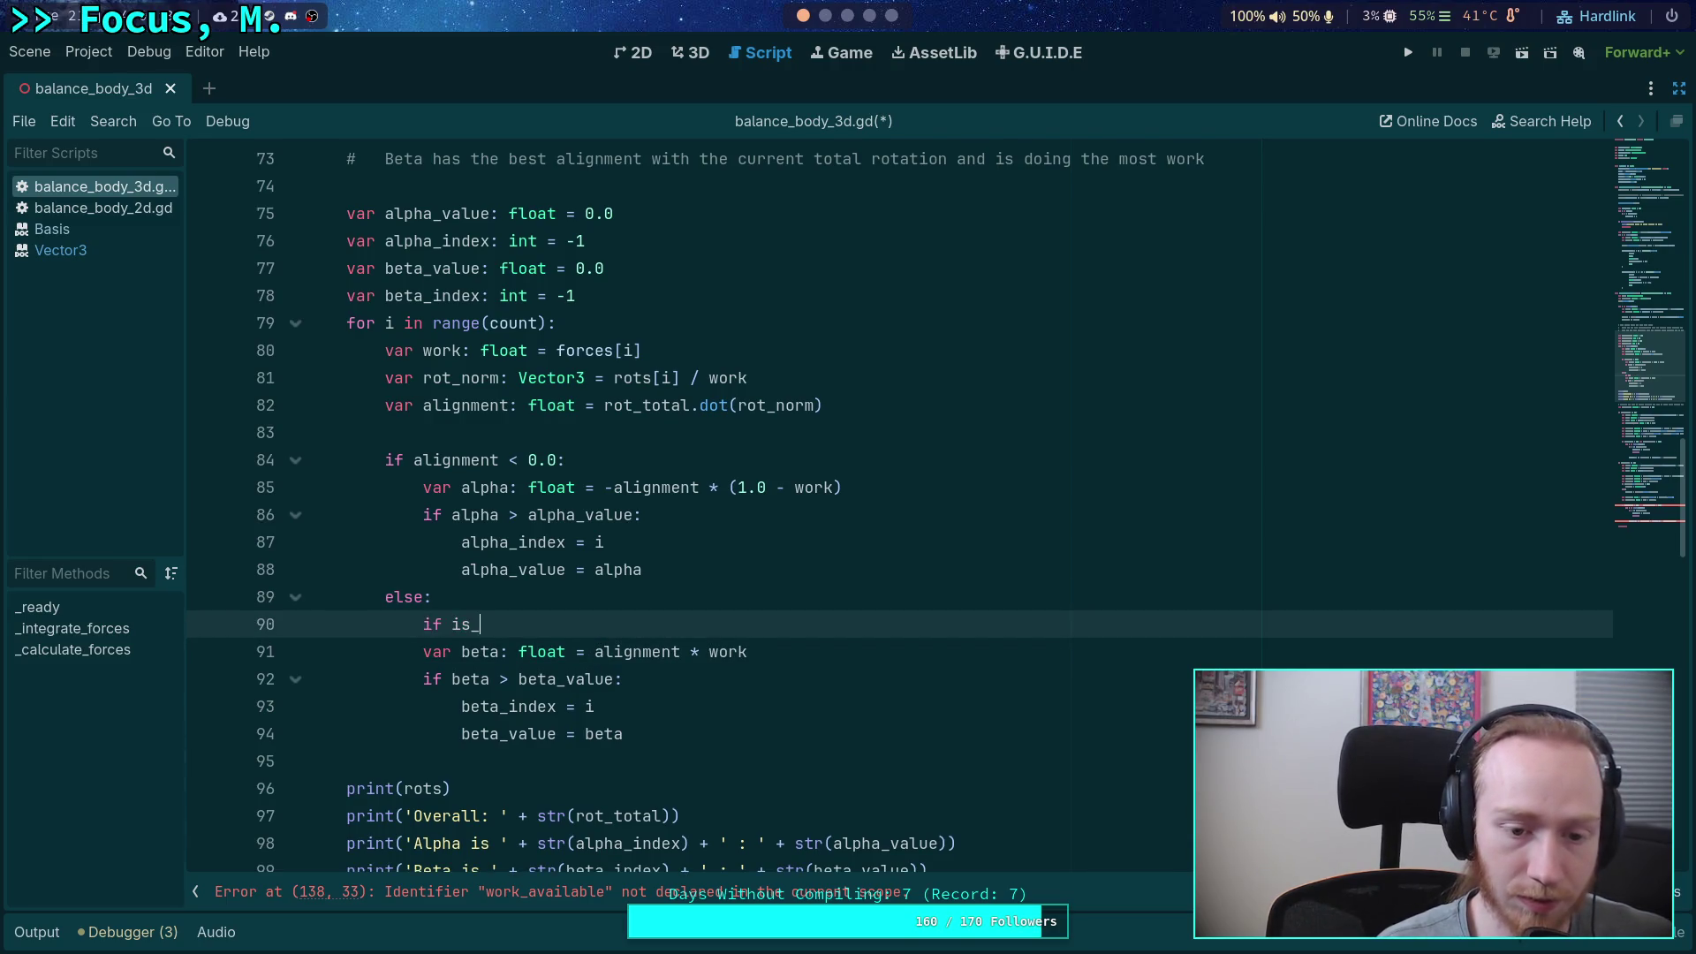
{"action": "key", "text": "Return"}
{"action": "type", "text": "al"}
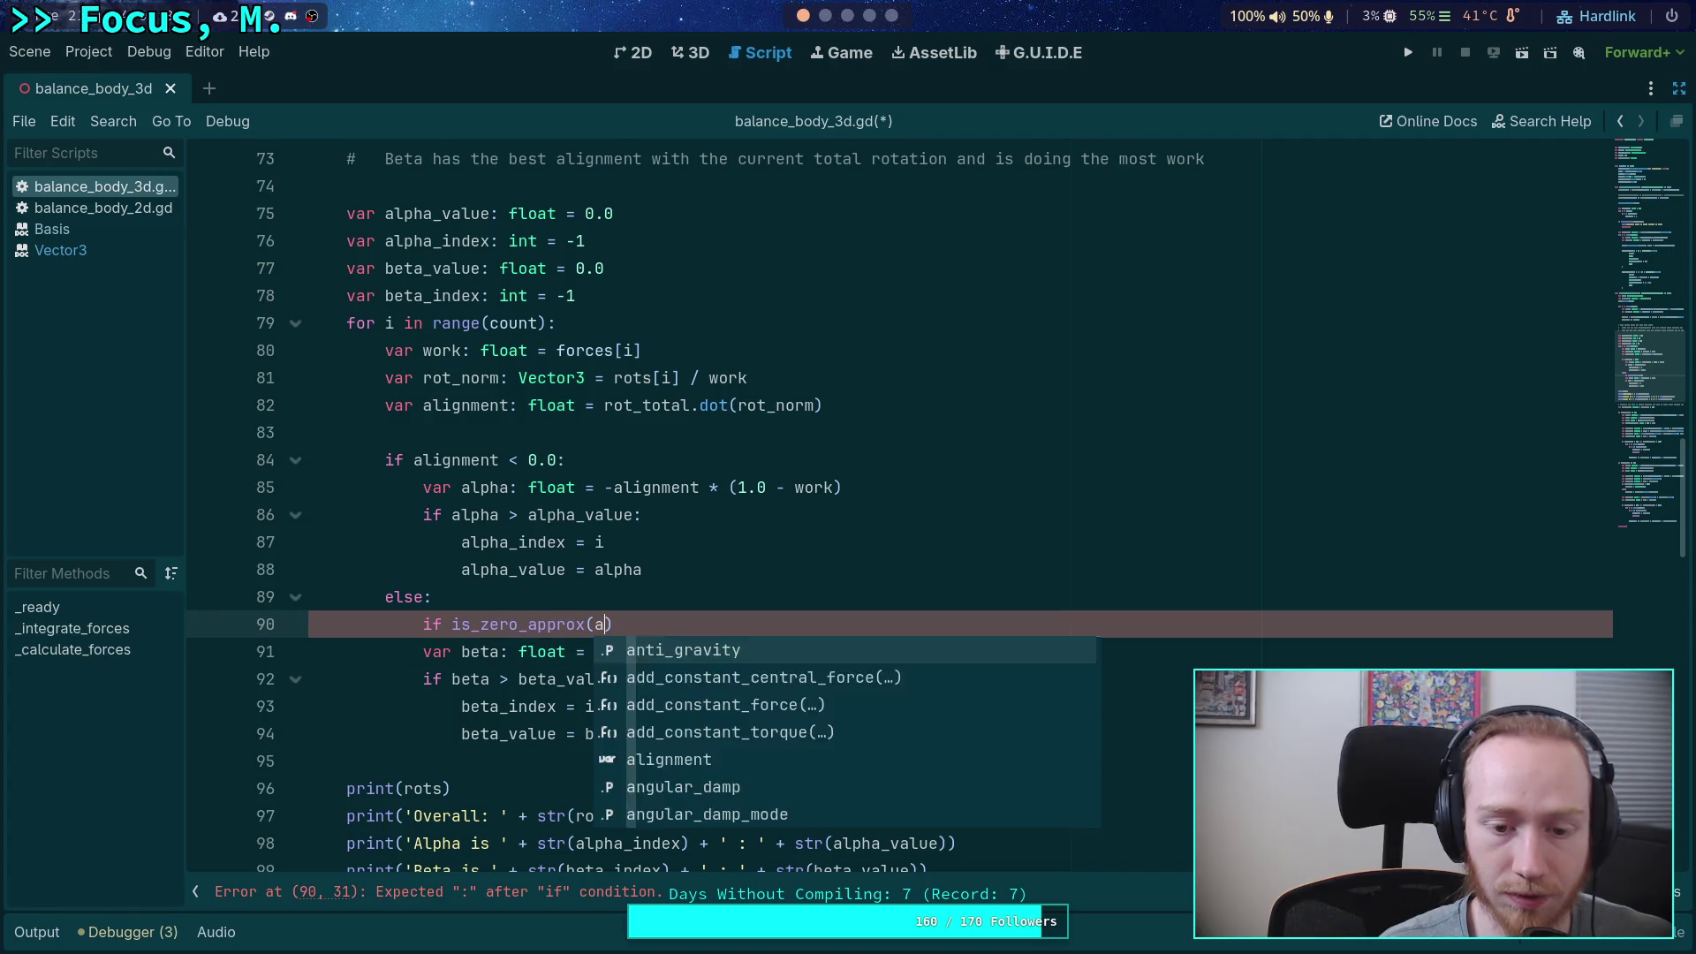
{"action": "key", "text": "Return"}
{"action": "type", "text": ")"}
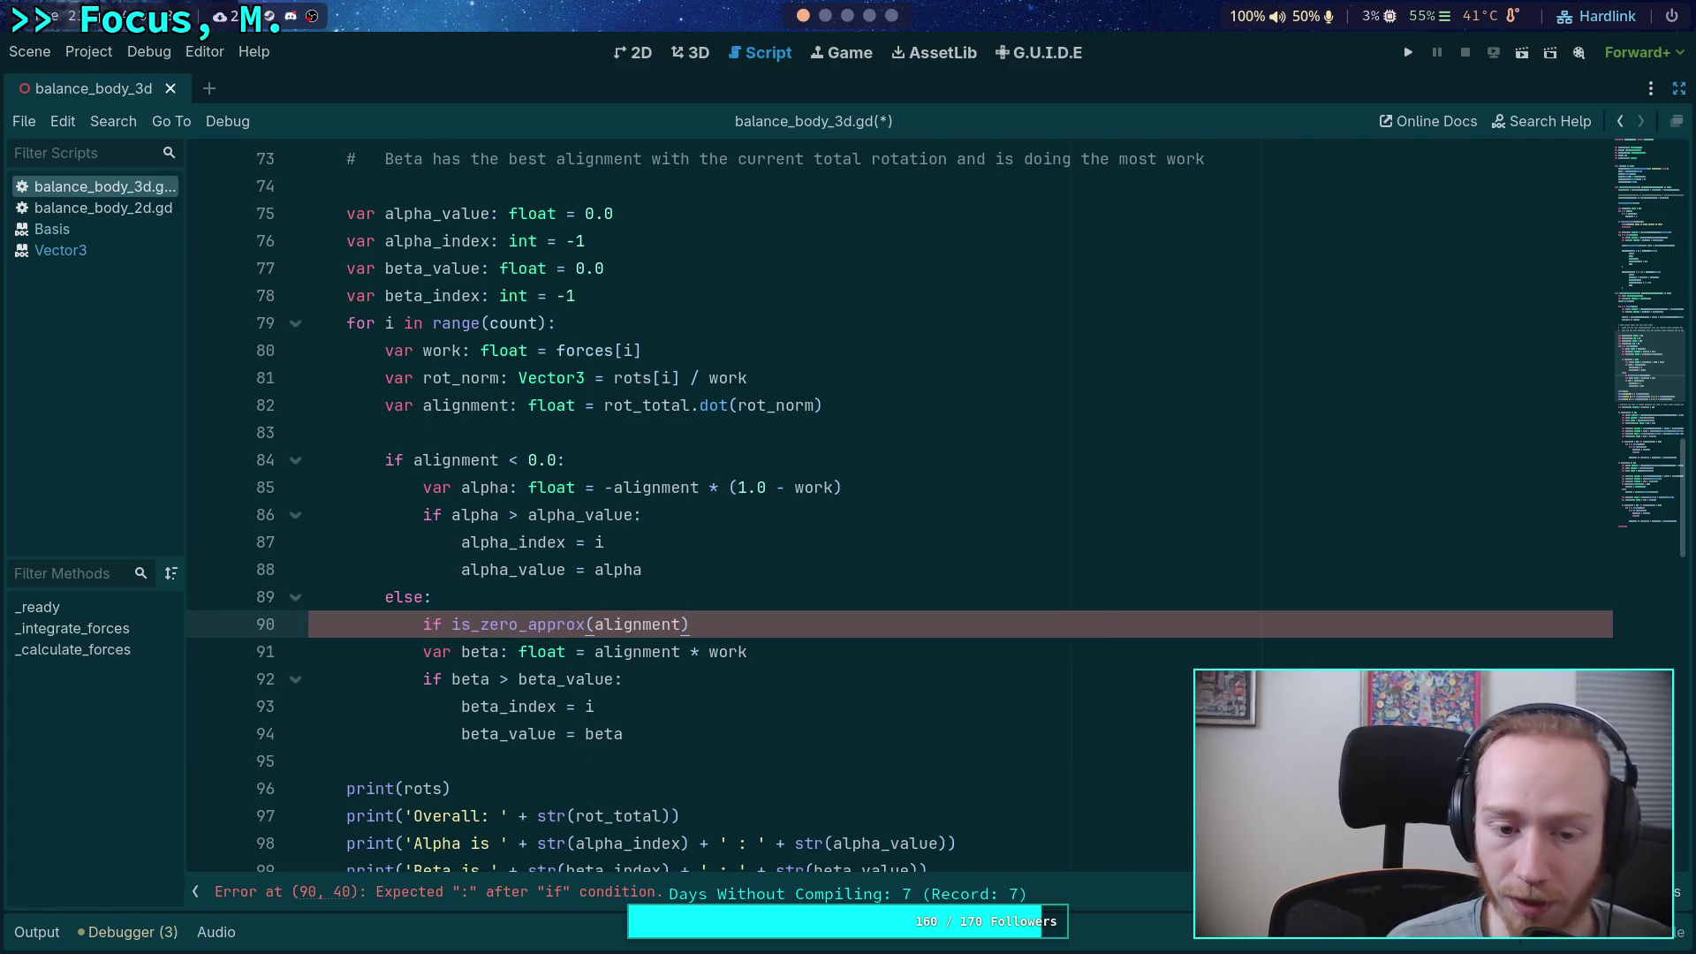
{"action": "type", "text": ":"}
{"action": "key", "text": "Return"}
{"action": "type", "text": "beta"}
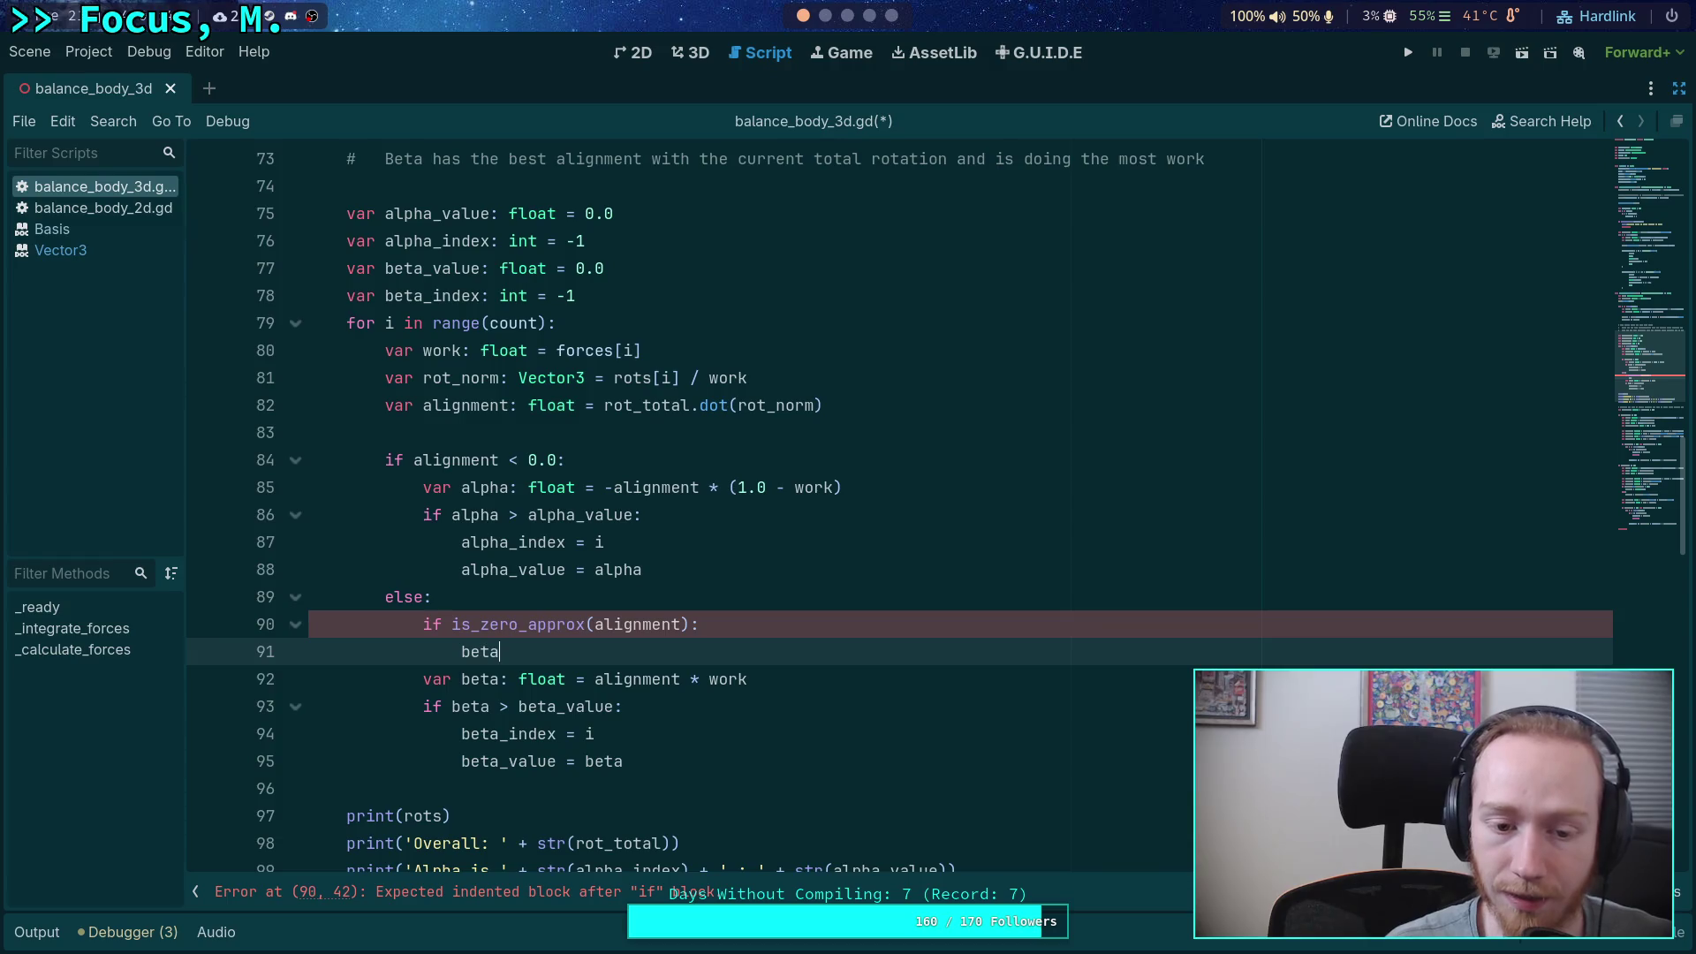
{"action": "type", "text": " = work"}
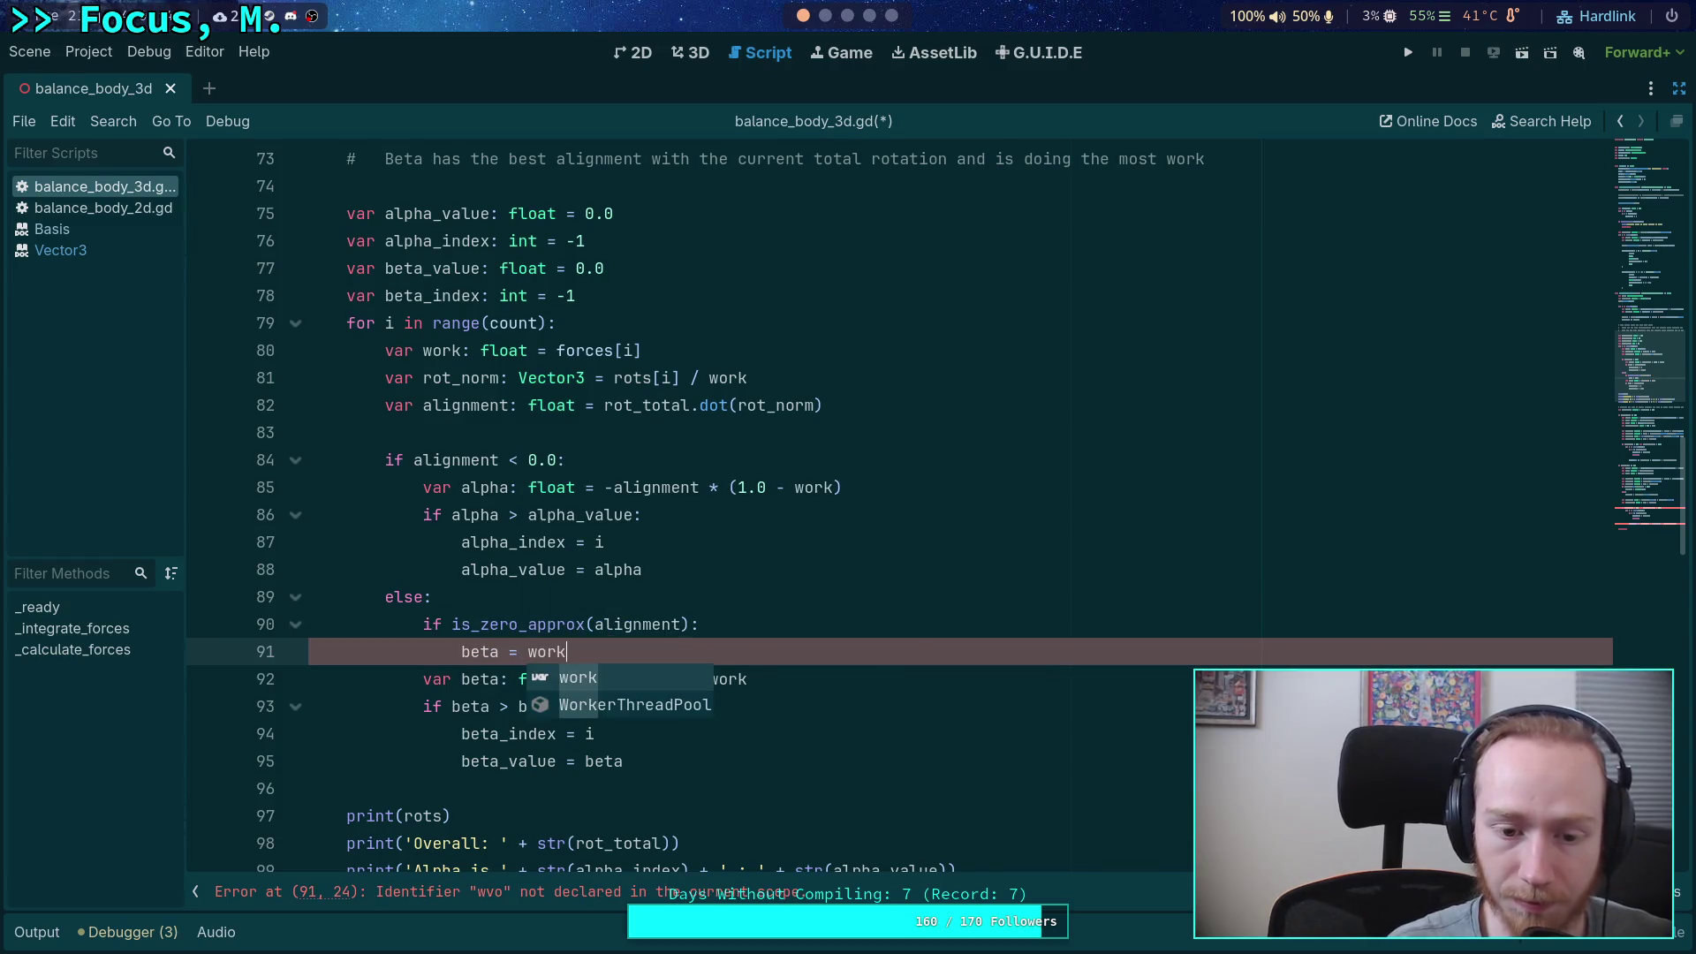
{"action": "key", "text": "Escape"}
- Make the check's body 'alignment = 1.0', keeping var beta below the check
{"action": "left_click", "coordinate": [544, 680]}
{"action": "key", "text": "alt+Up"}
{"action": "key", "text": "alt+Up"}
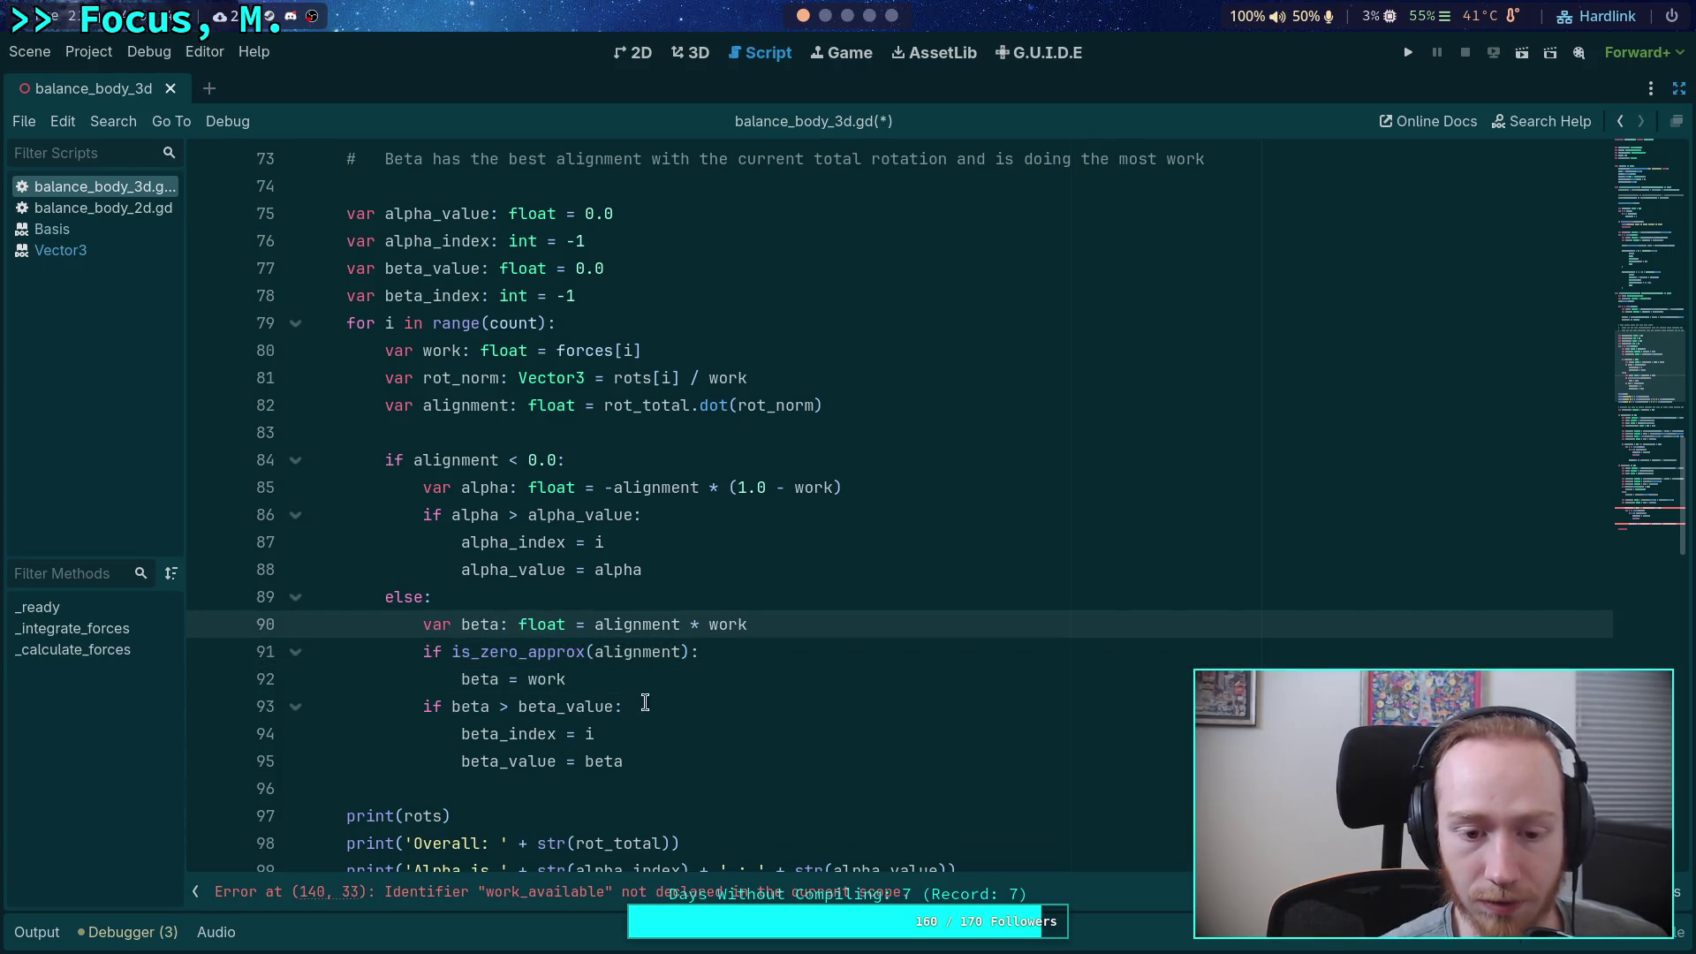
{"action": "key", "text": "alt+Down"}
{"action": "key", "text": "alt+Down"}
{"action": "left_click_drag", "start_coordinate": [566, 652], "coordinate": [458, 652]}
{"action": "type", "text": "ali"}
{"action": "key", "text": "Return"}
{"action": "type", "text": "= 1.0"}
- Start a comment under else: '# NOTE: if a point exists with no rotational change'
{"action": "left_click", "coordinate": [432, 597]}
{"action": "key", "text": "Return"}
{"action": "type", "text": "# "}
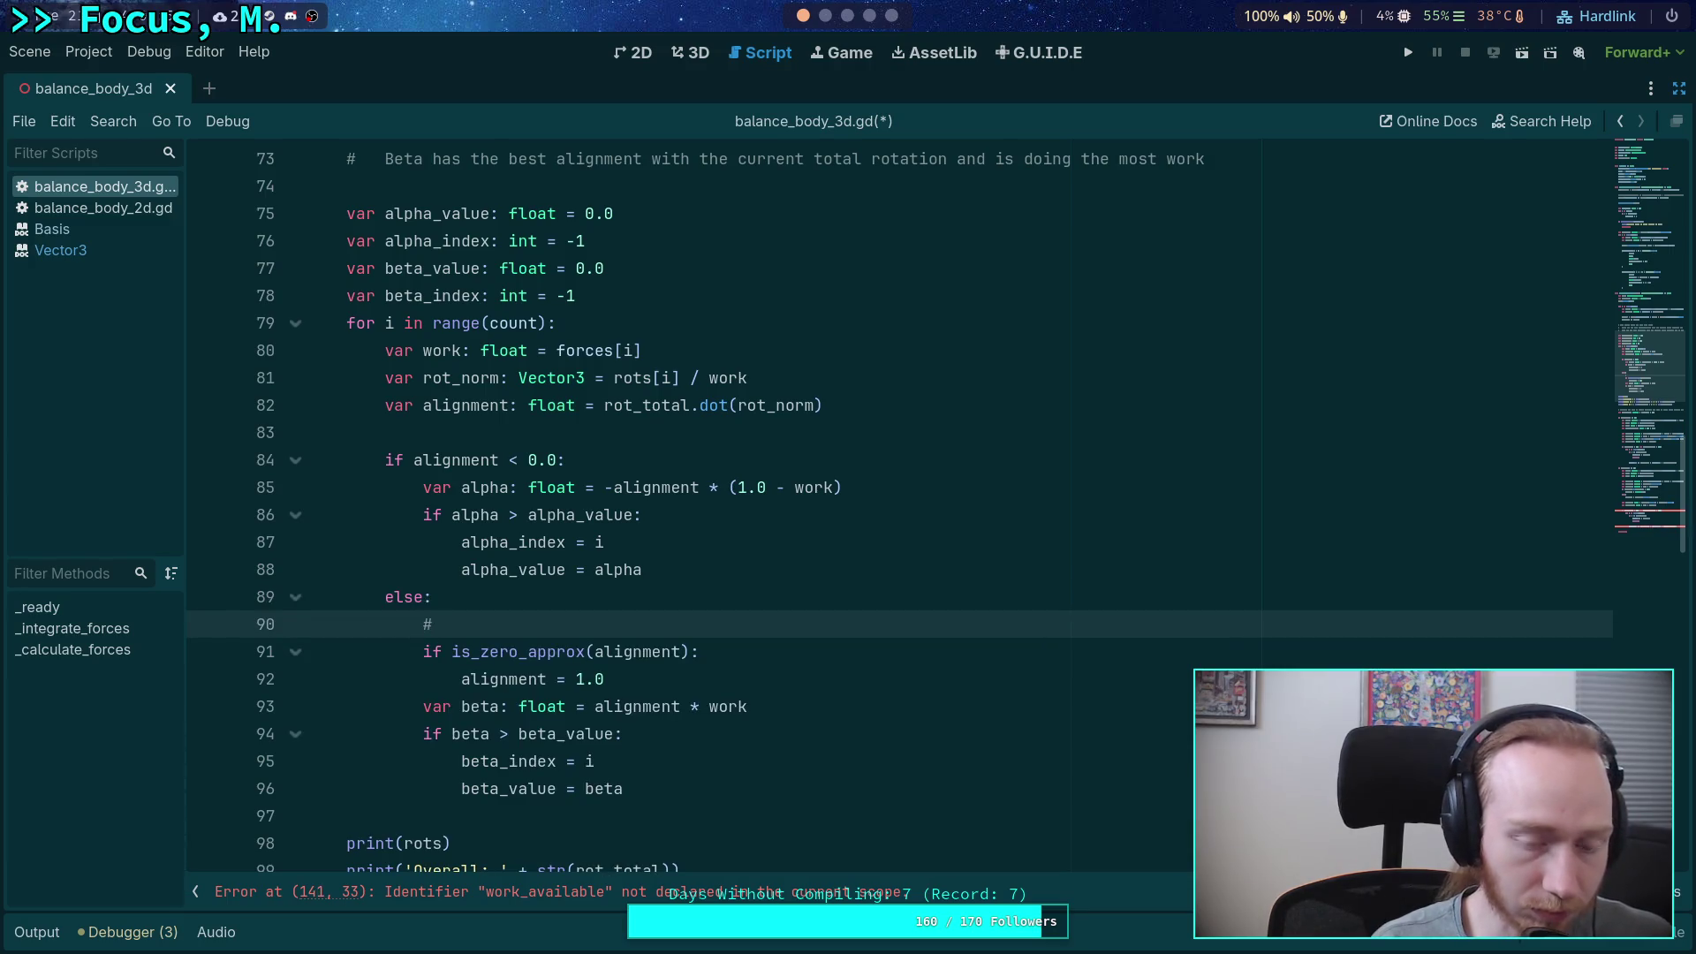
{"action": "type", "text": "NOTE:"}
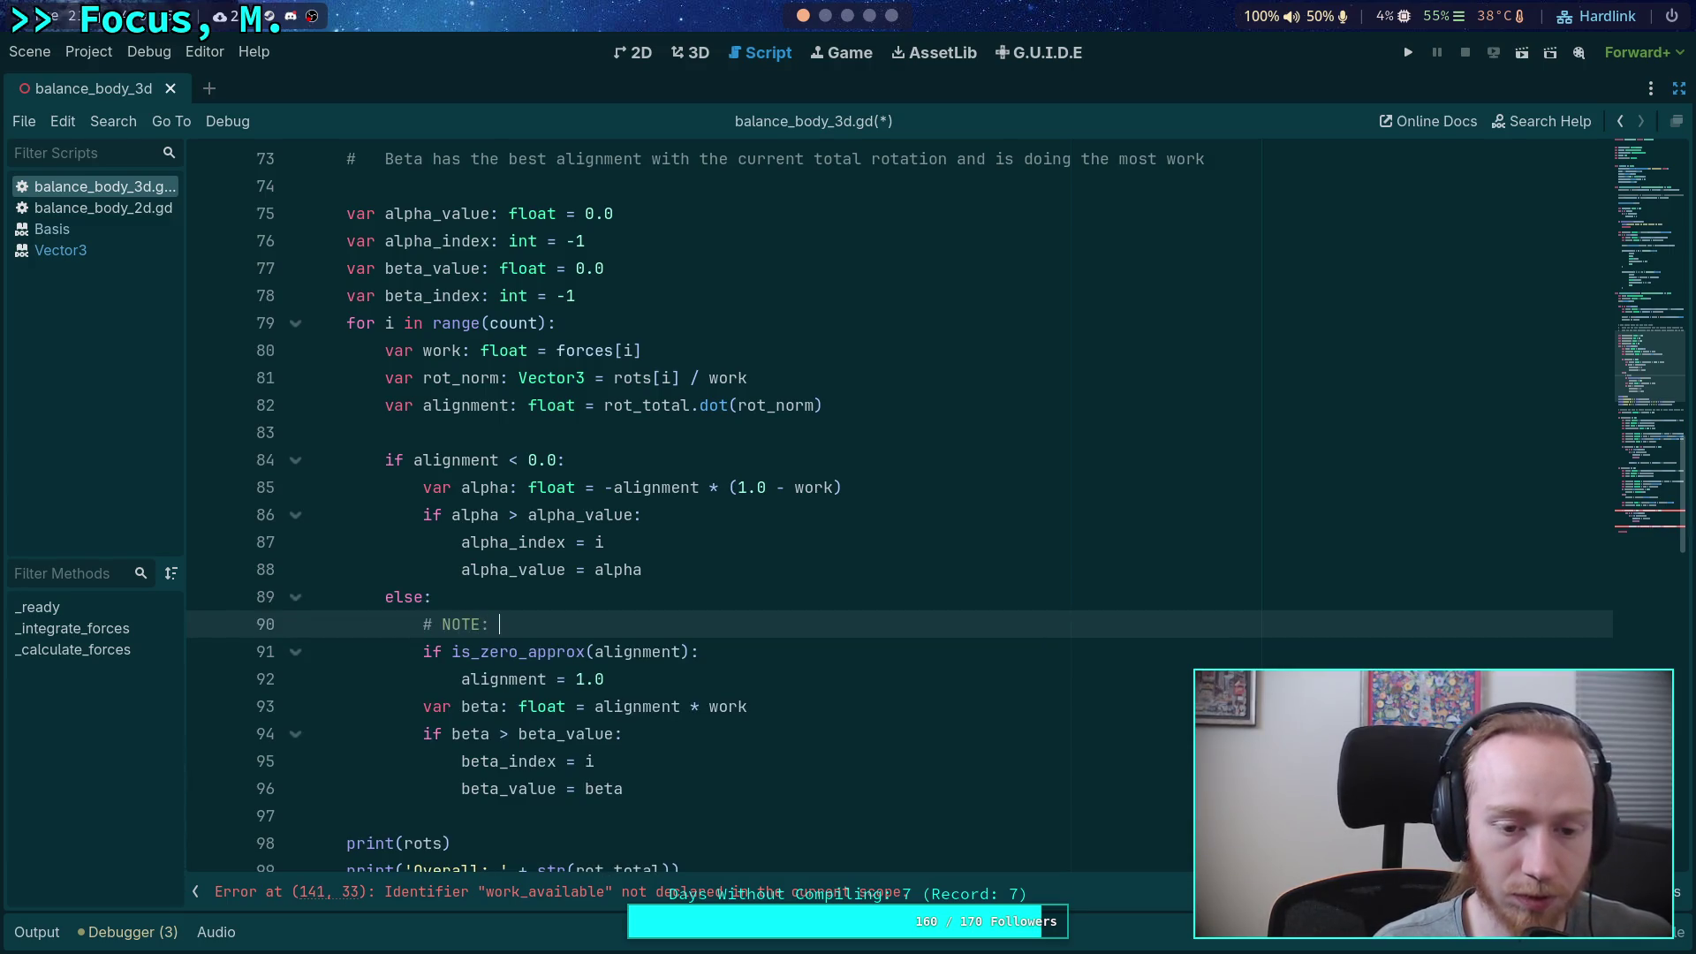
{"action": "type", "text": " if a point "}
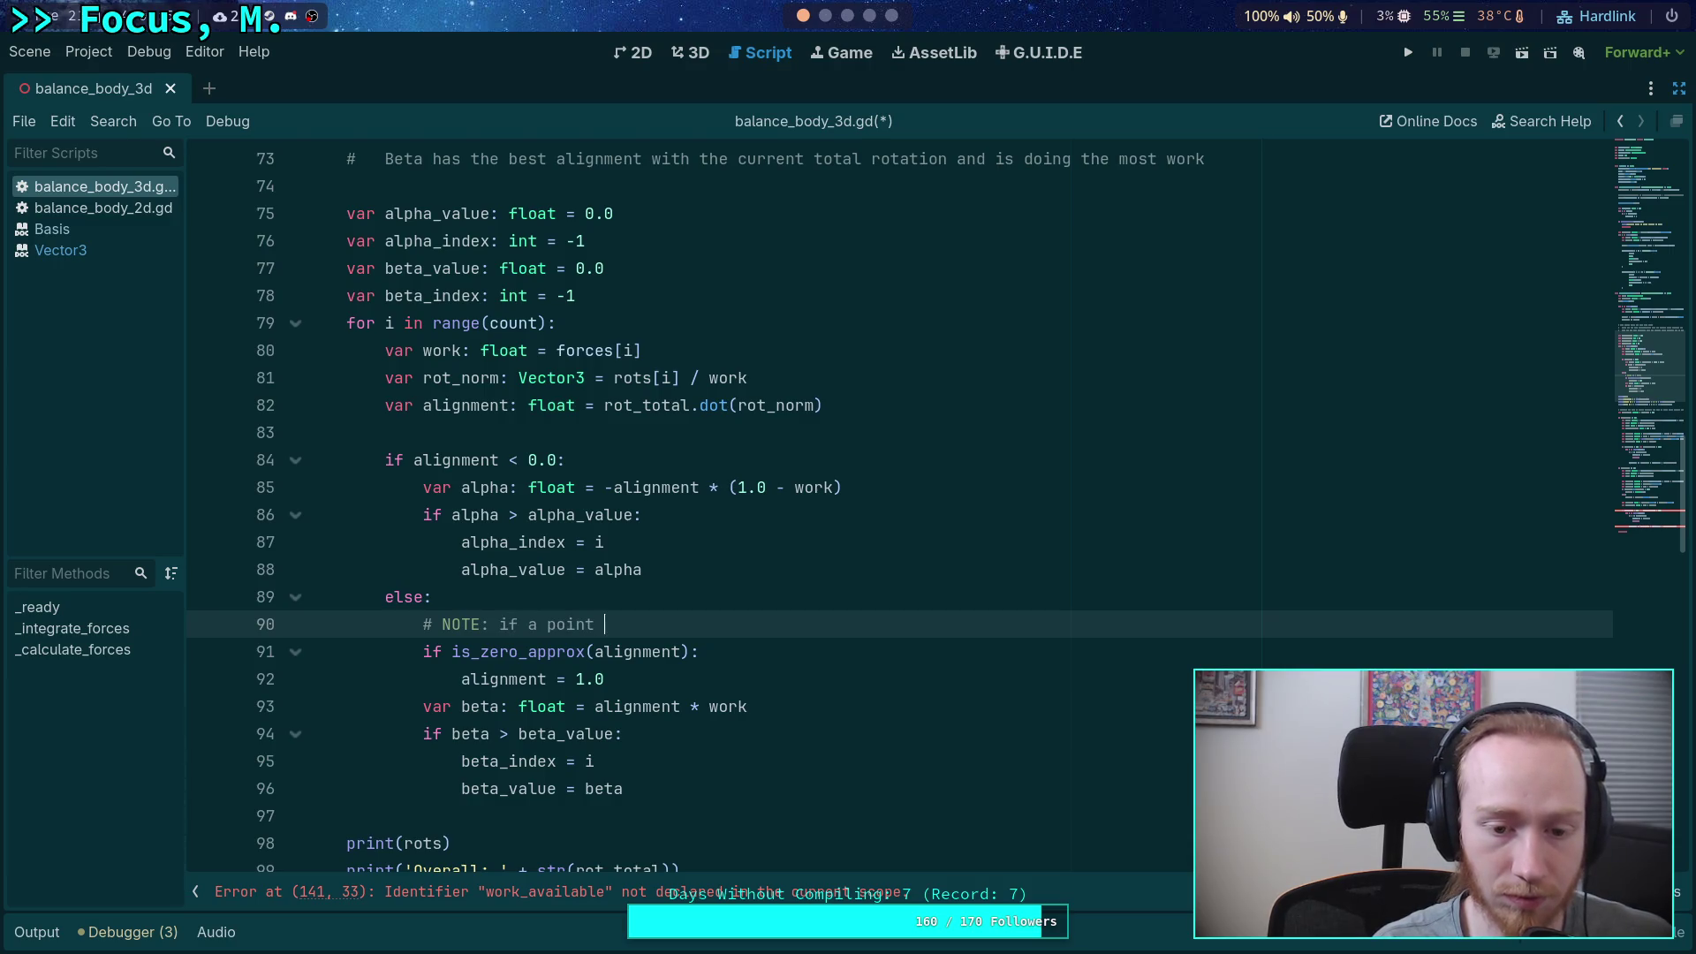
{"action": "type", "text": "exist"}
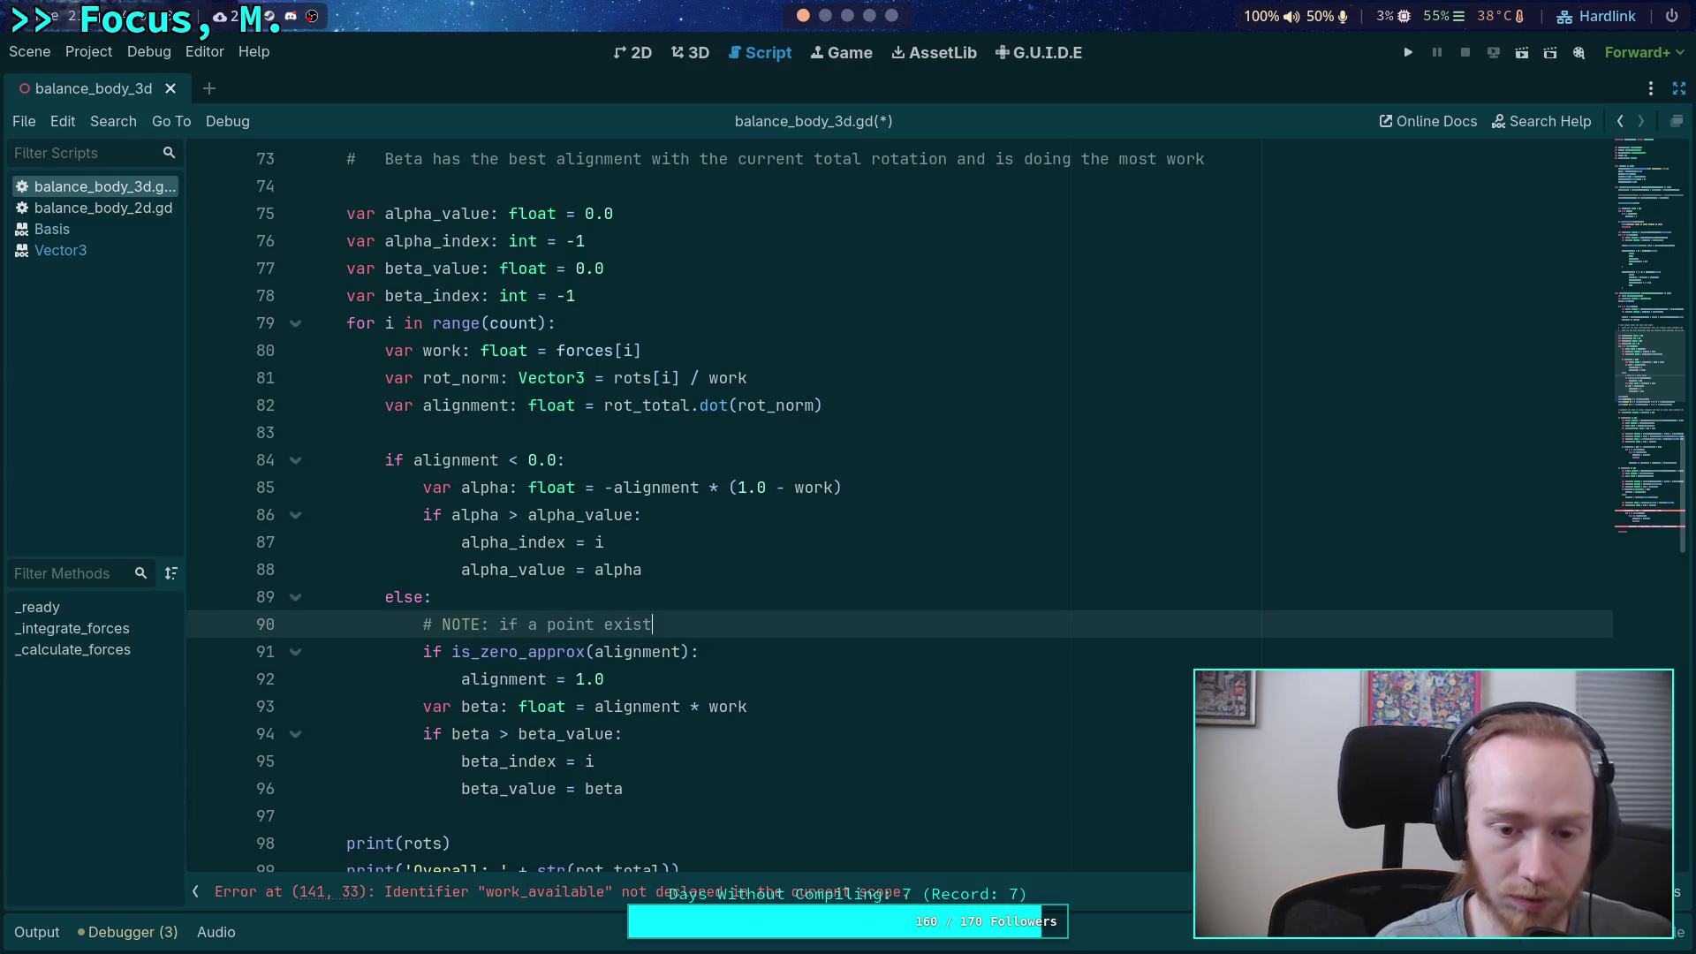
{"action": "type", "text": "s with"}
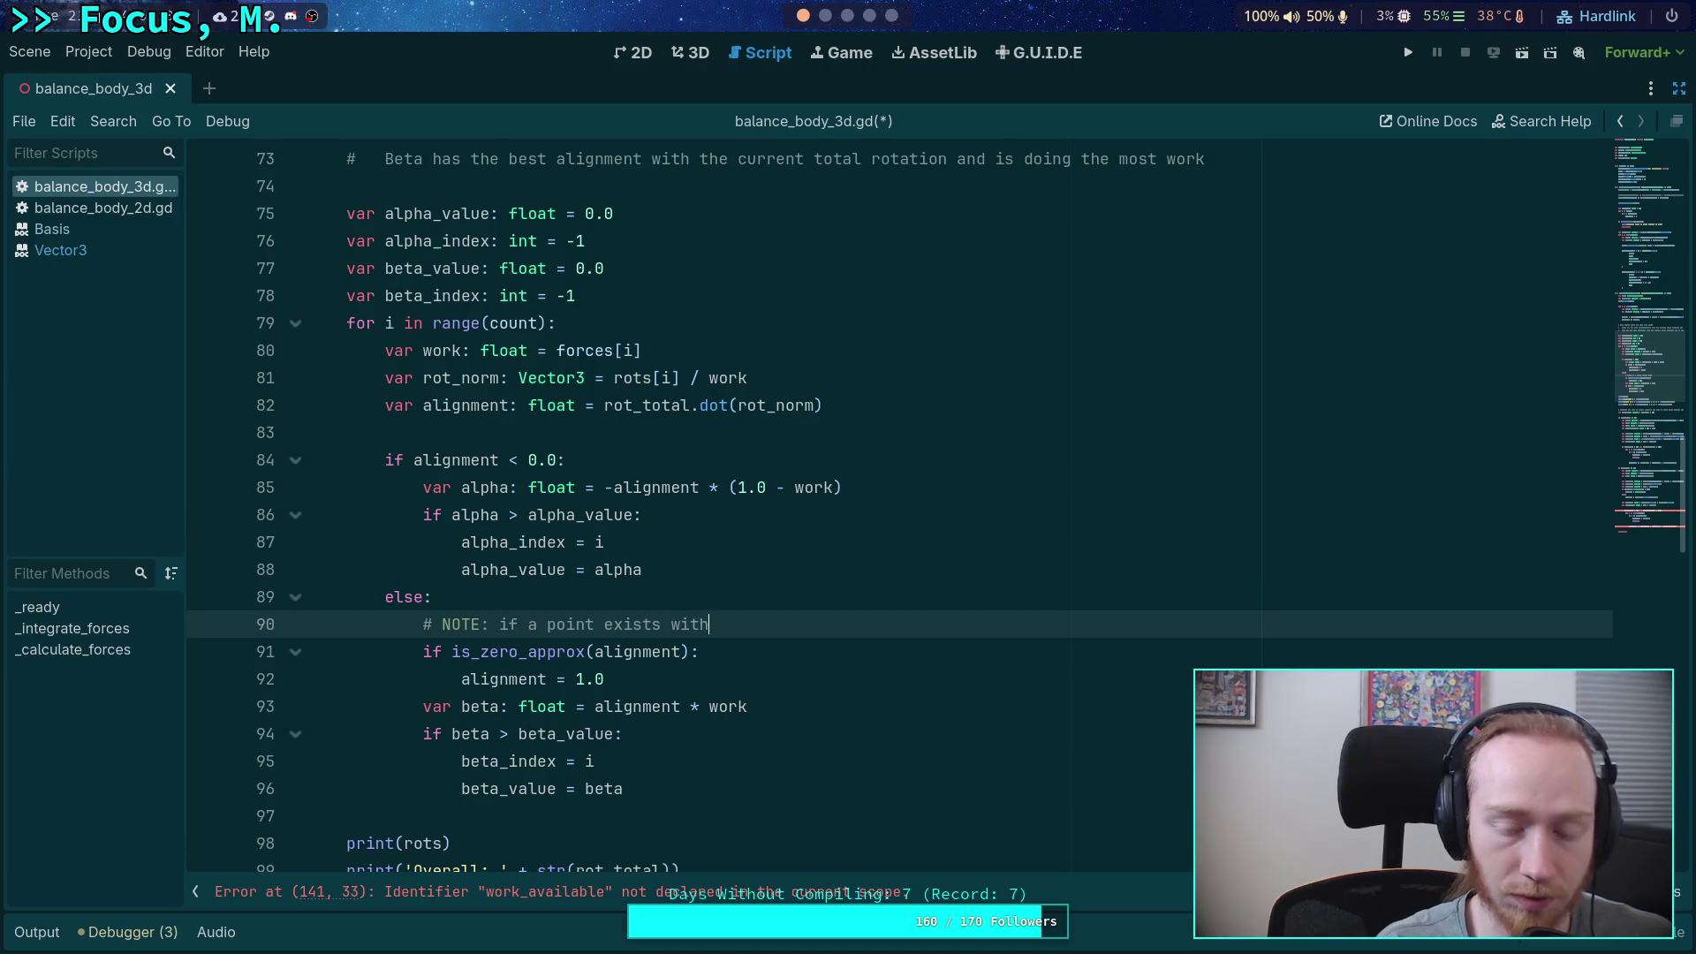
{"action": "type", "text": " no "}
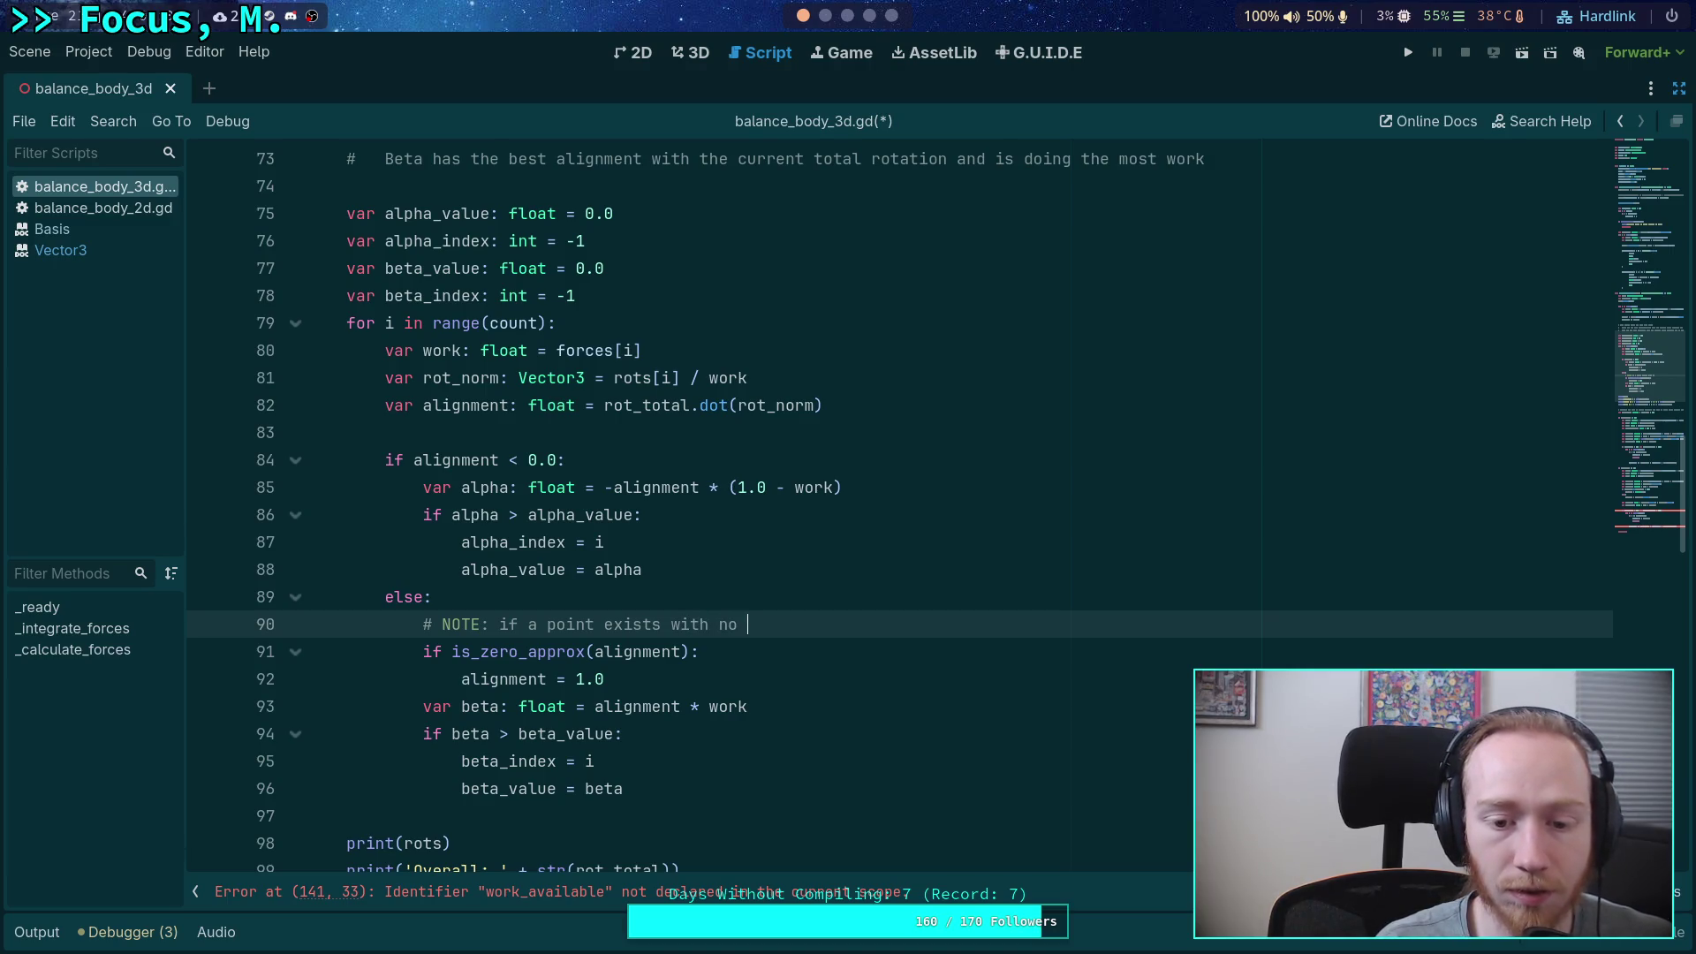
{"action": "type", "text": "rotation"}
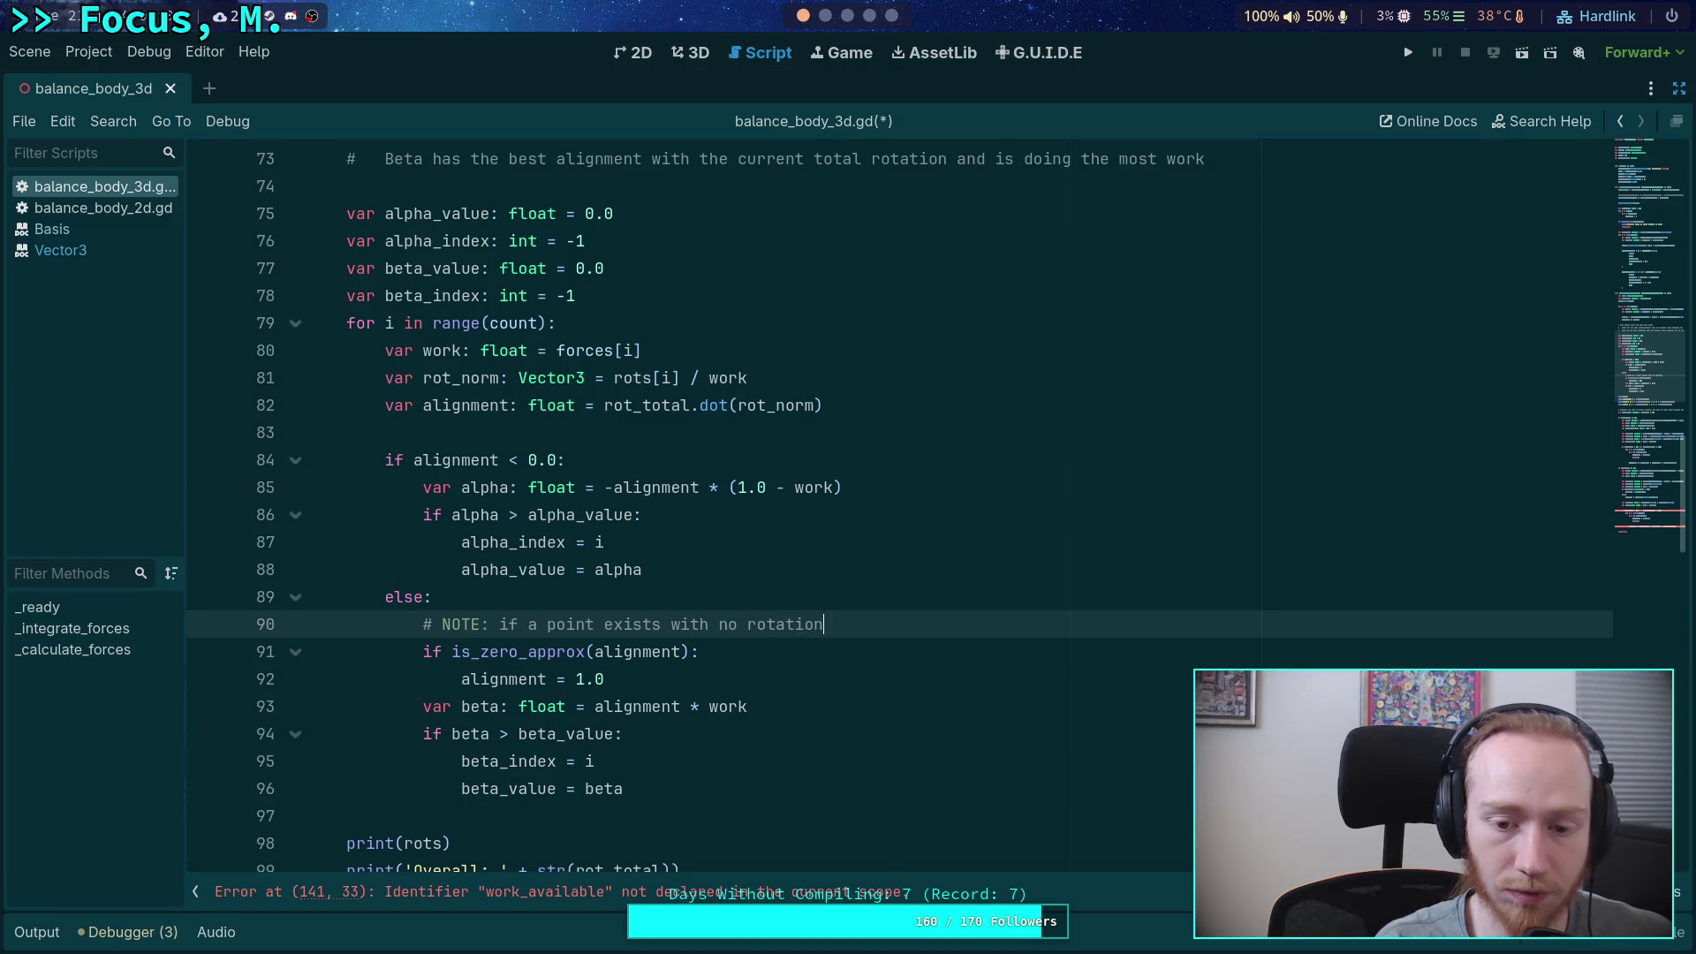
{"action": "type", "text": "al change"}
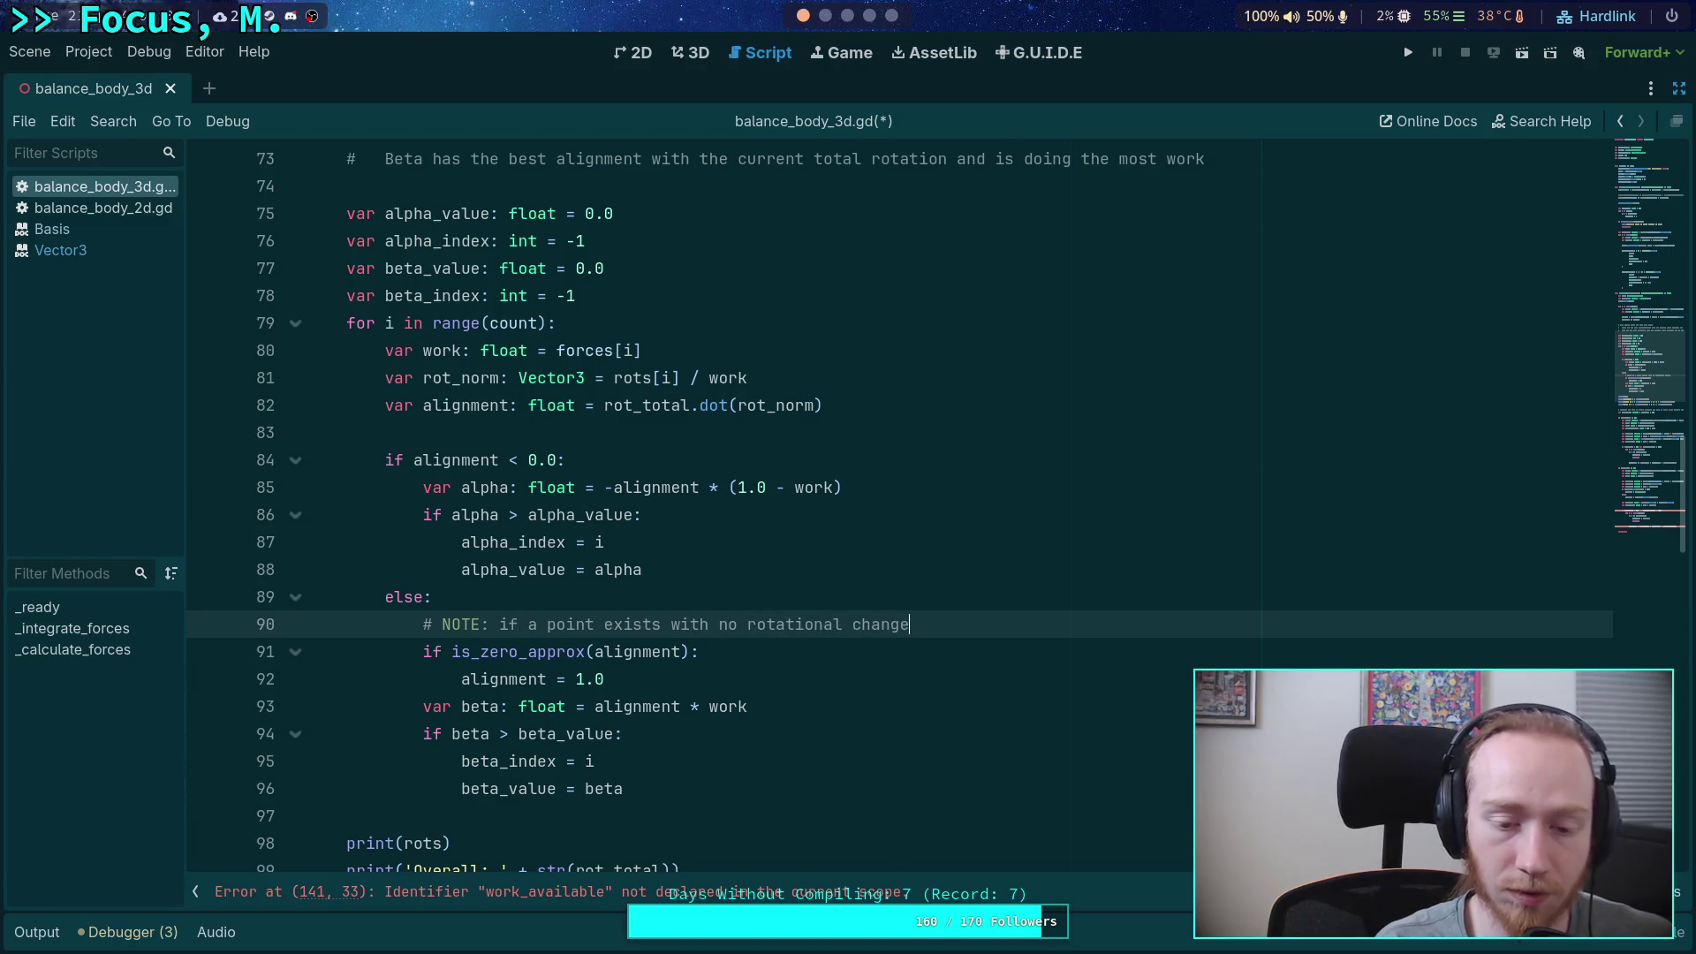
- Scroll through the else branch to review the new NOTE comment and alignment check
{"action": "mouse_move", "coordinate": [464, 651]}
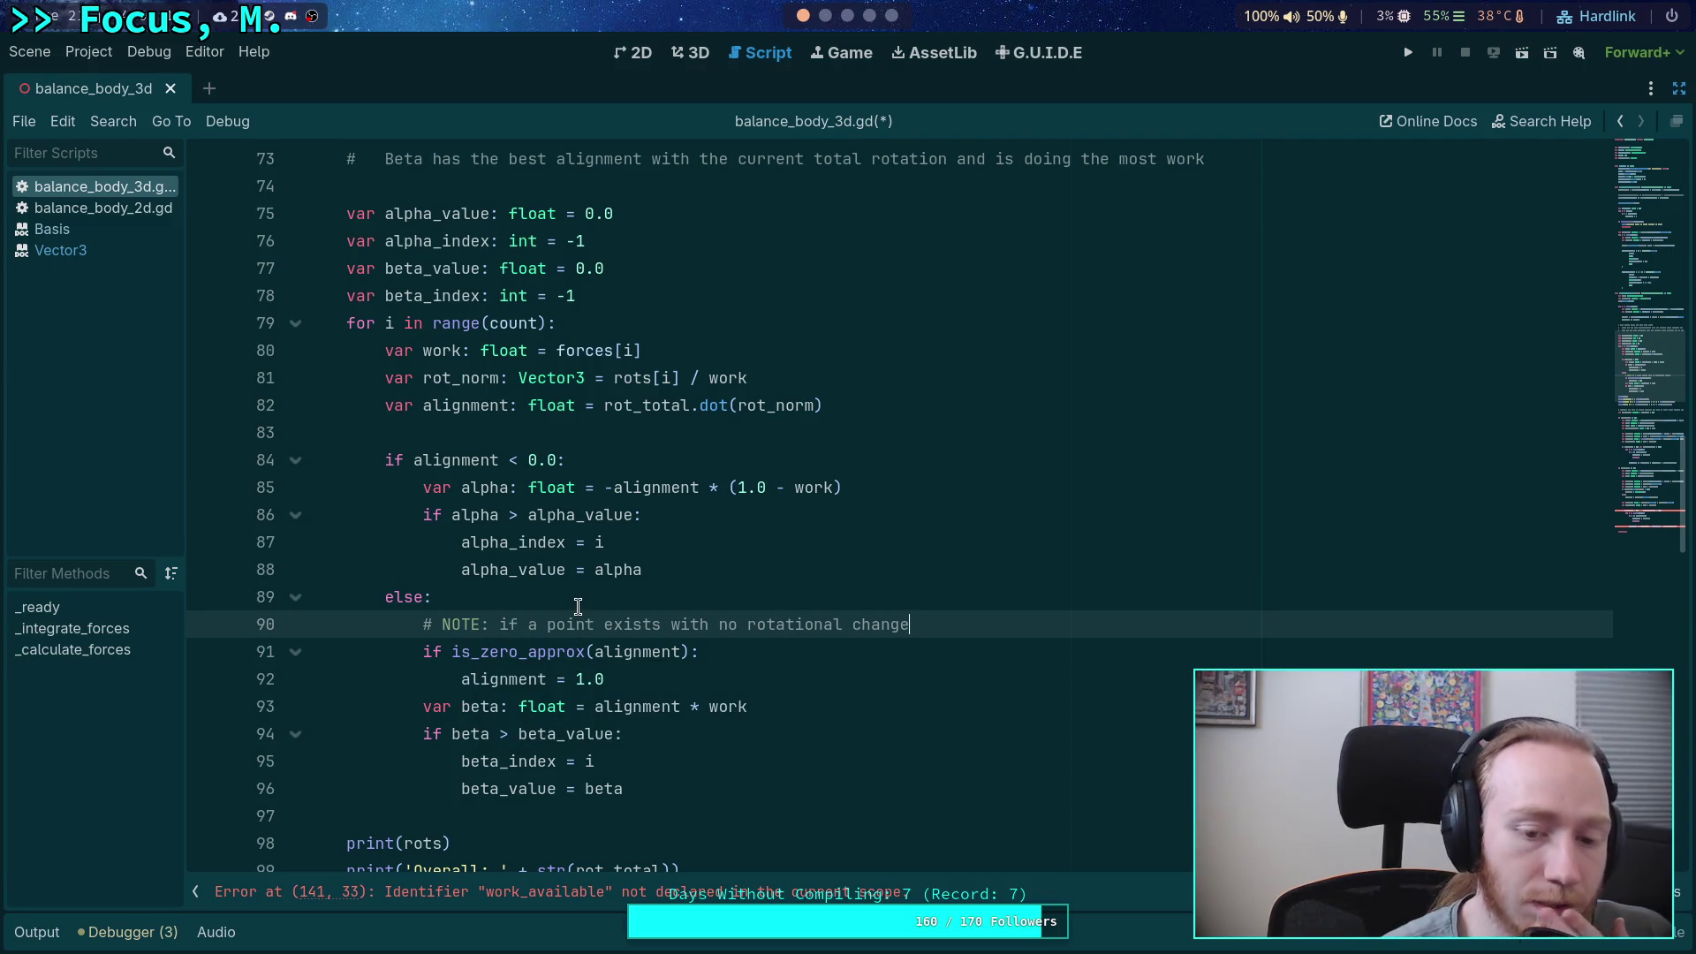
{"action": "scroll", "coordinate": [578, 606], "scroll_direction": "up", "scroll_amount": 7}
{"action": "scroll", "coordinate": [578, 606], "scroll_direction": "down", "scroll_amount": 4}
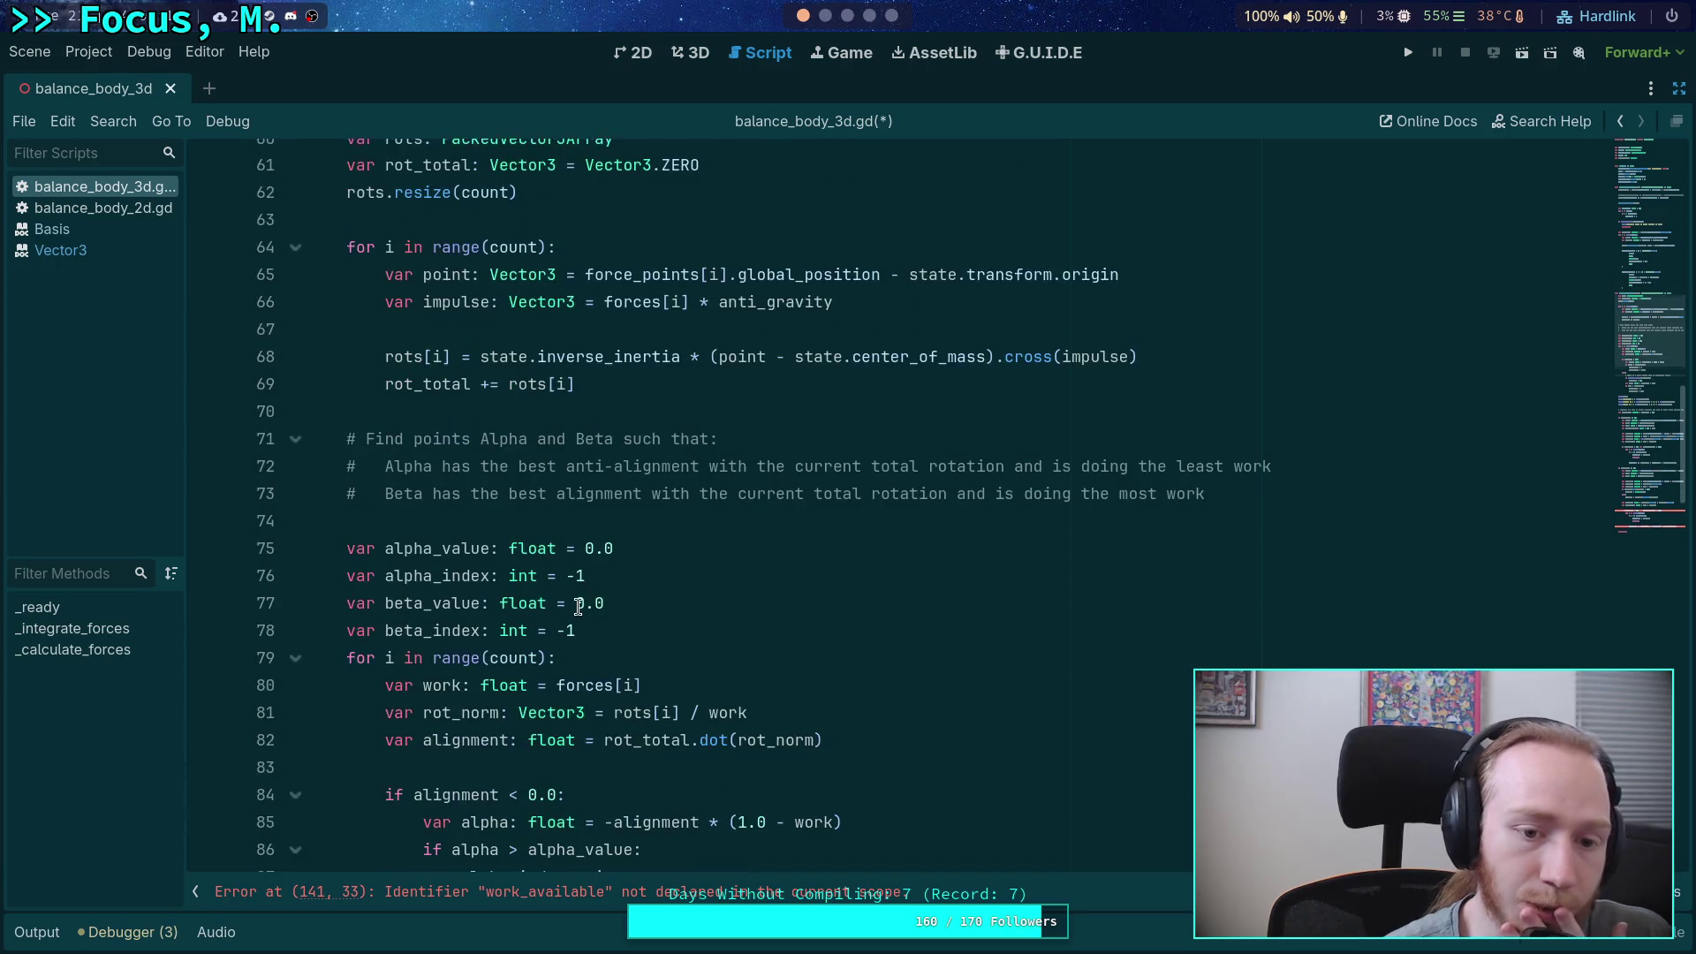
{"action": "scroll", "coordinate": [578, 606], "scroll_direction": "down", "scroll_amount": 2}
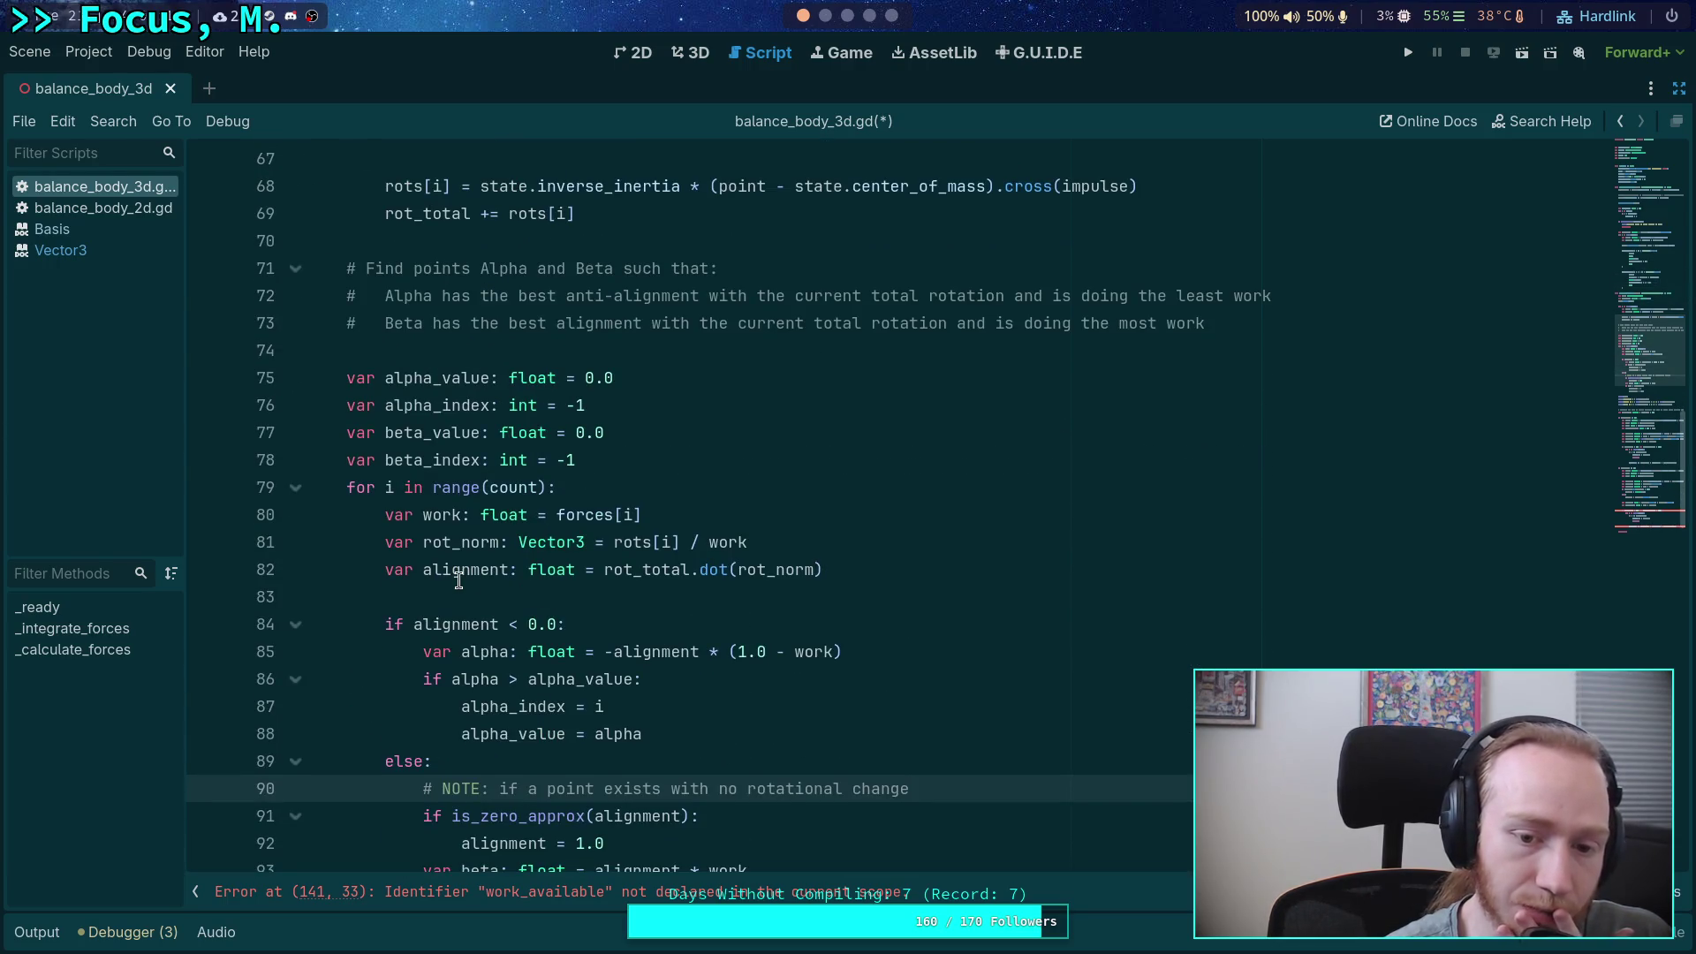
{"action": "scroll", "coordinate": [458, 580], "scroll_direction": "down", "scroll_amount": 2}
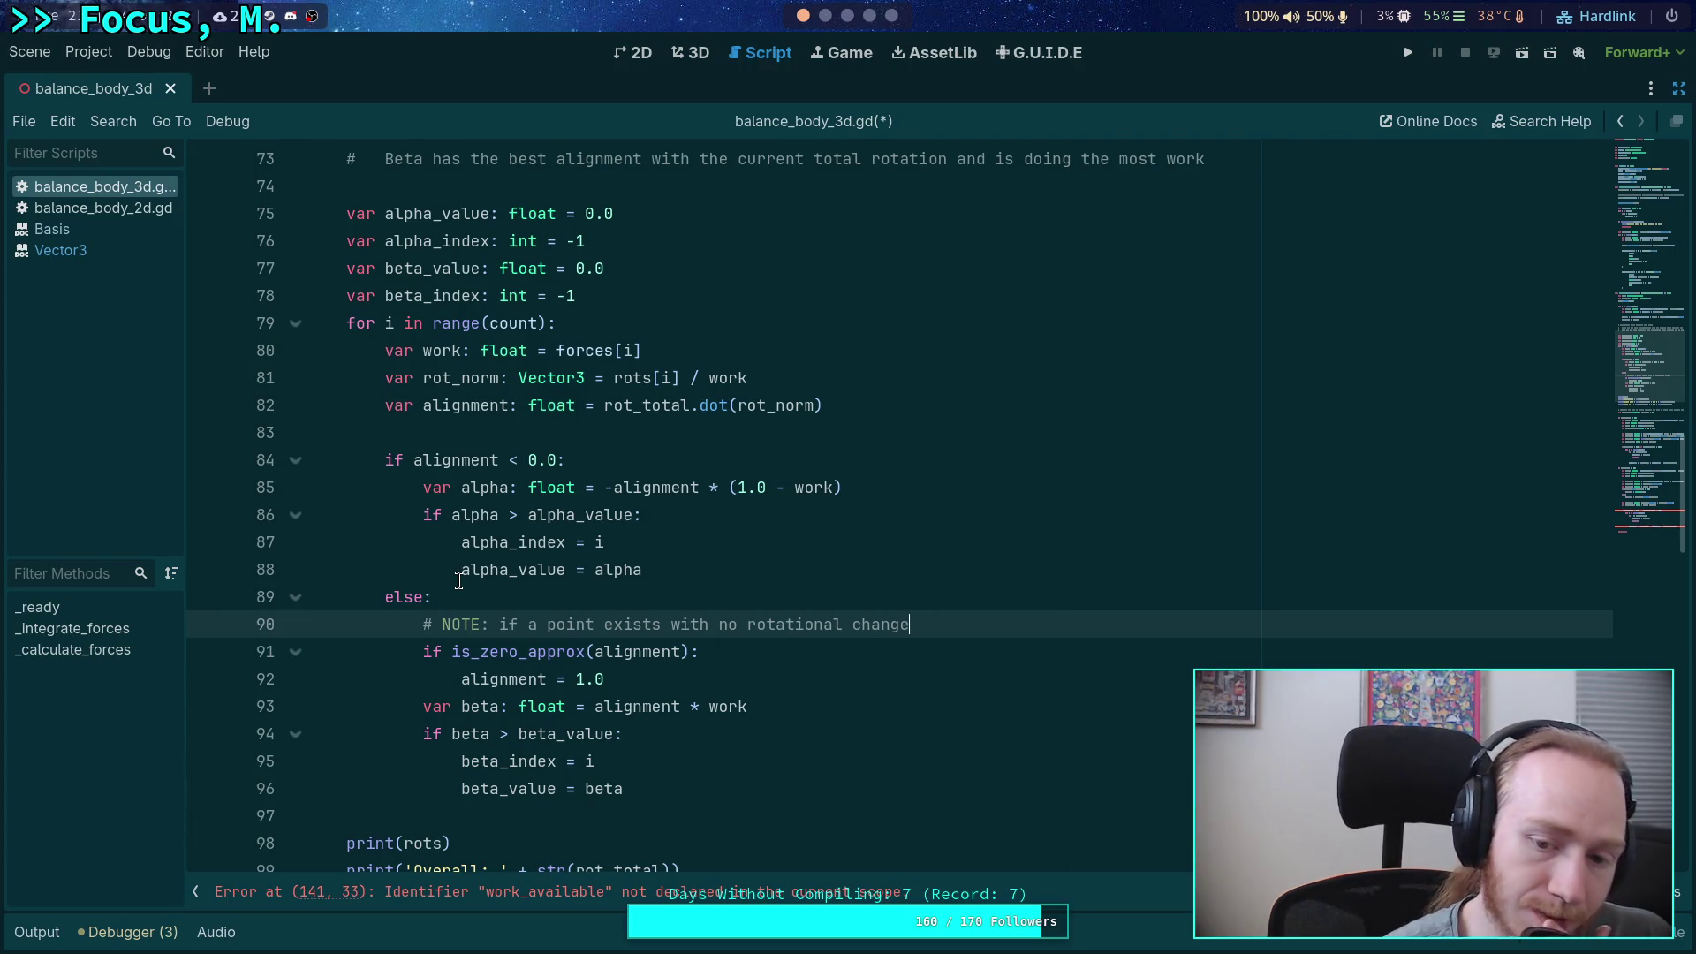
- Delete the NOTE comment and 'alignment = 1.0' check, leaving beta computed from alignment times work
{"action": "left_click_drag", "start_coordinate": [608, 679], "coordinate": [380, 629]}
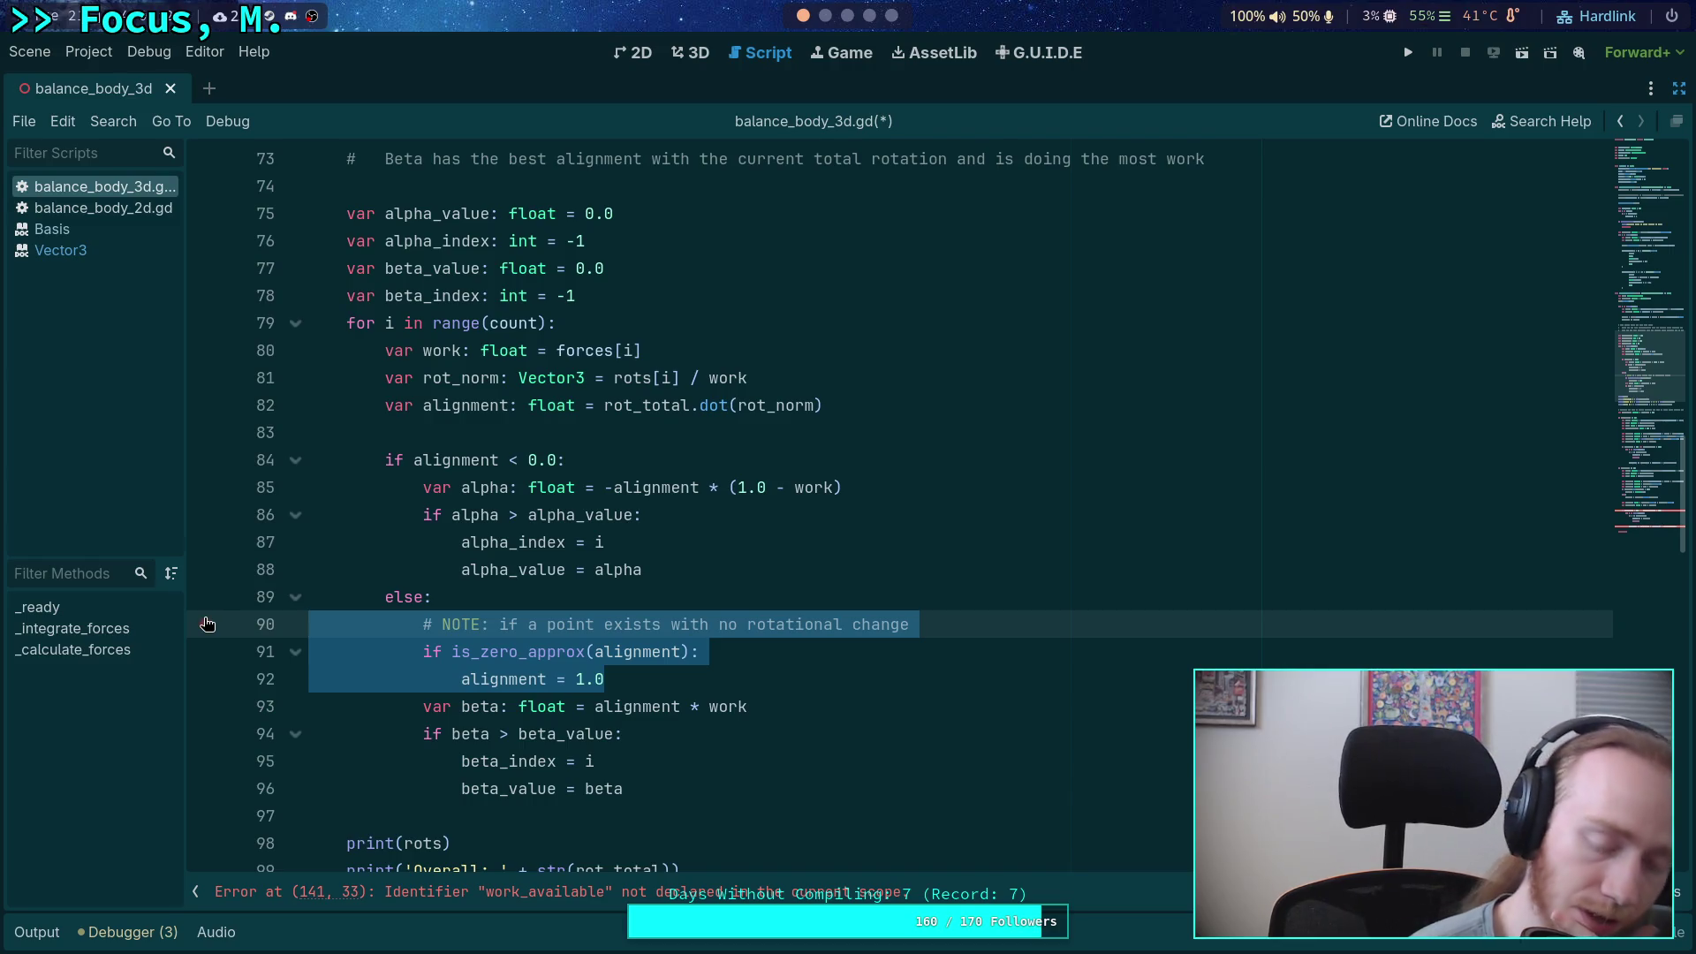
{"action": "key", "text": "BackSpace"}
{"action": "key", "text": "BackSpace"}
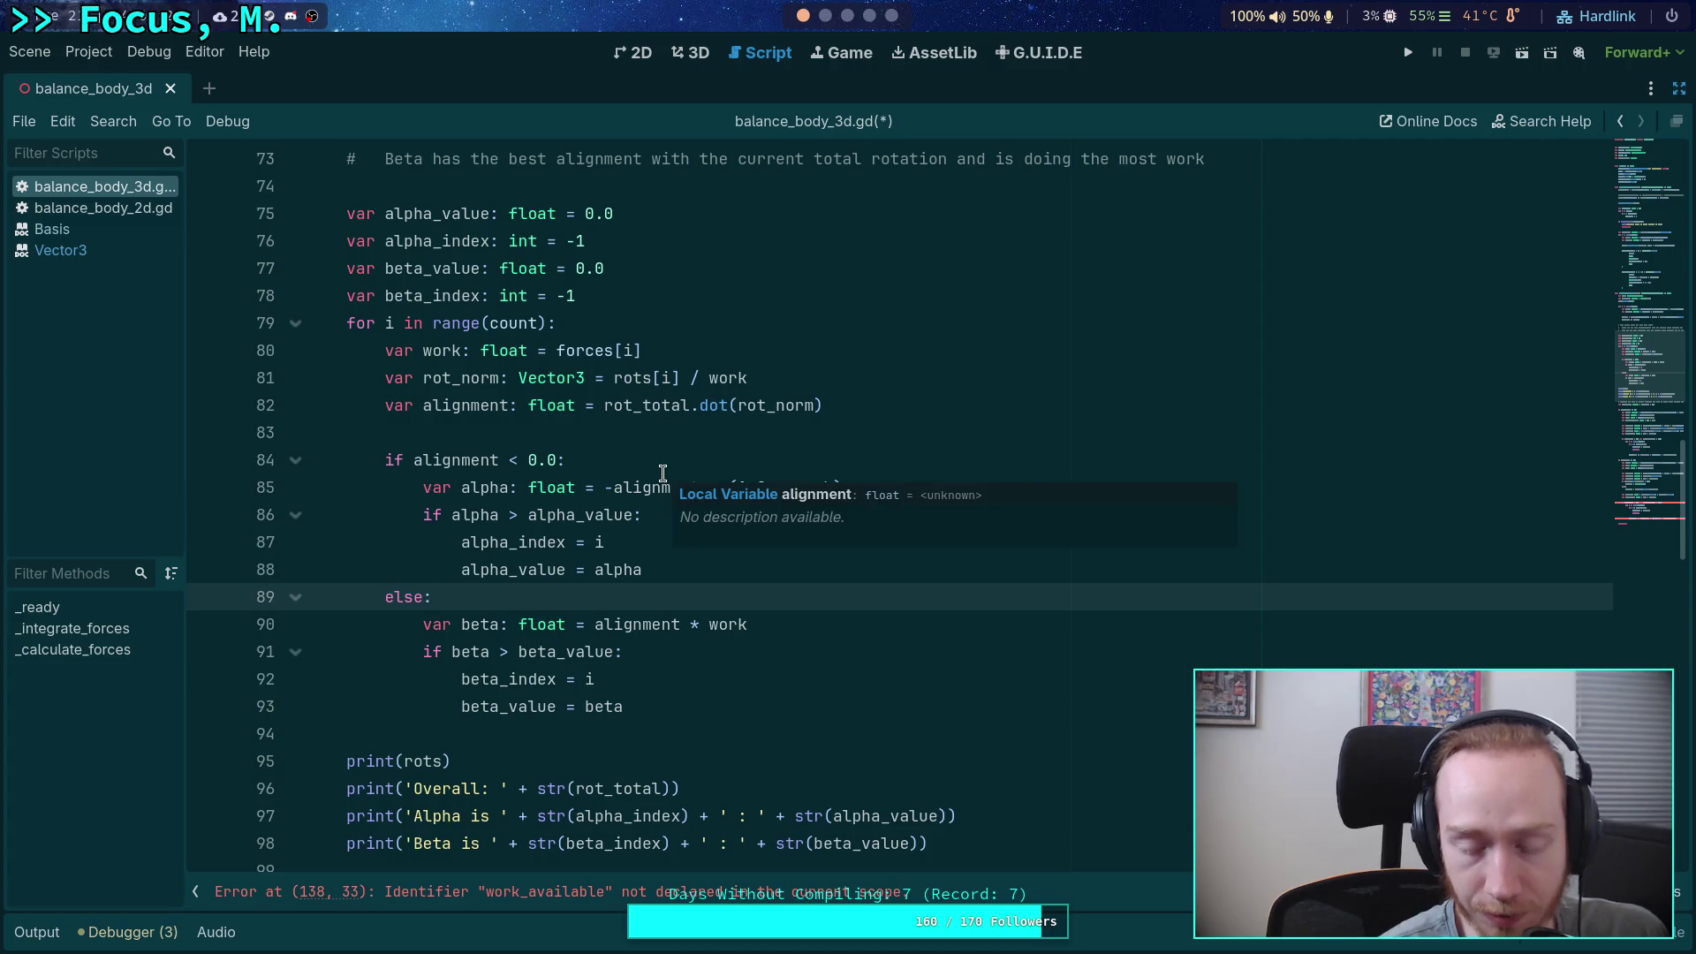
{"action": "double_click", "coordinate": [451, 404]}
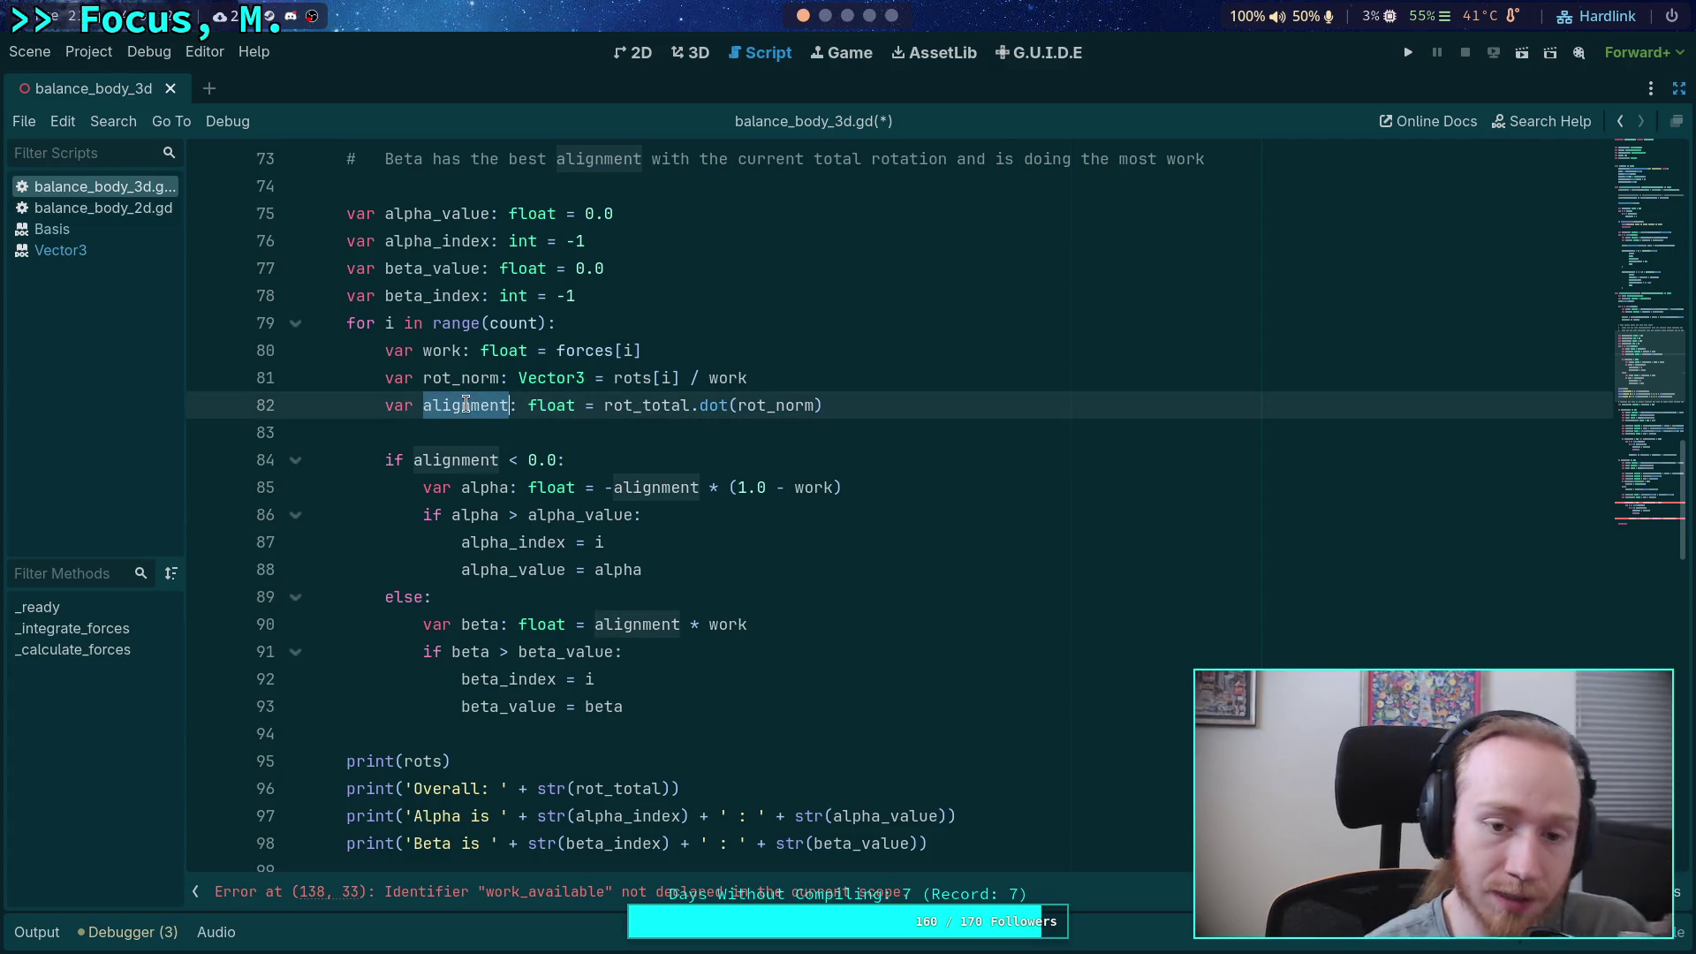
{"action": "left_click", "coordinate": [698, 596]}
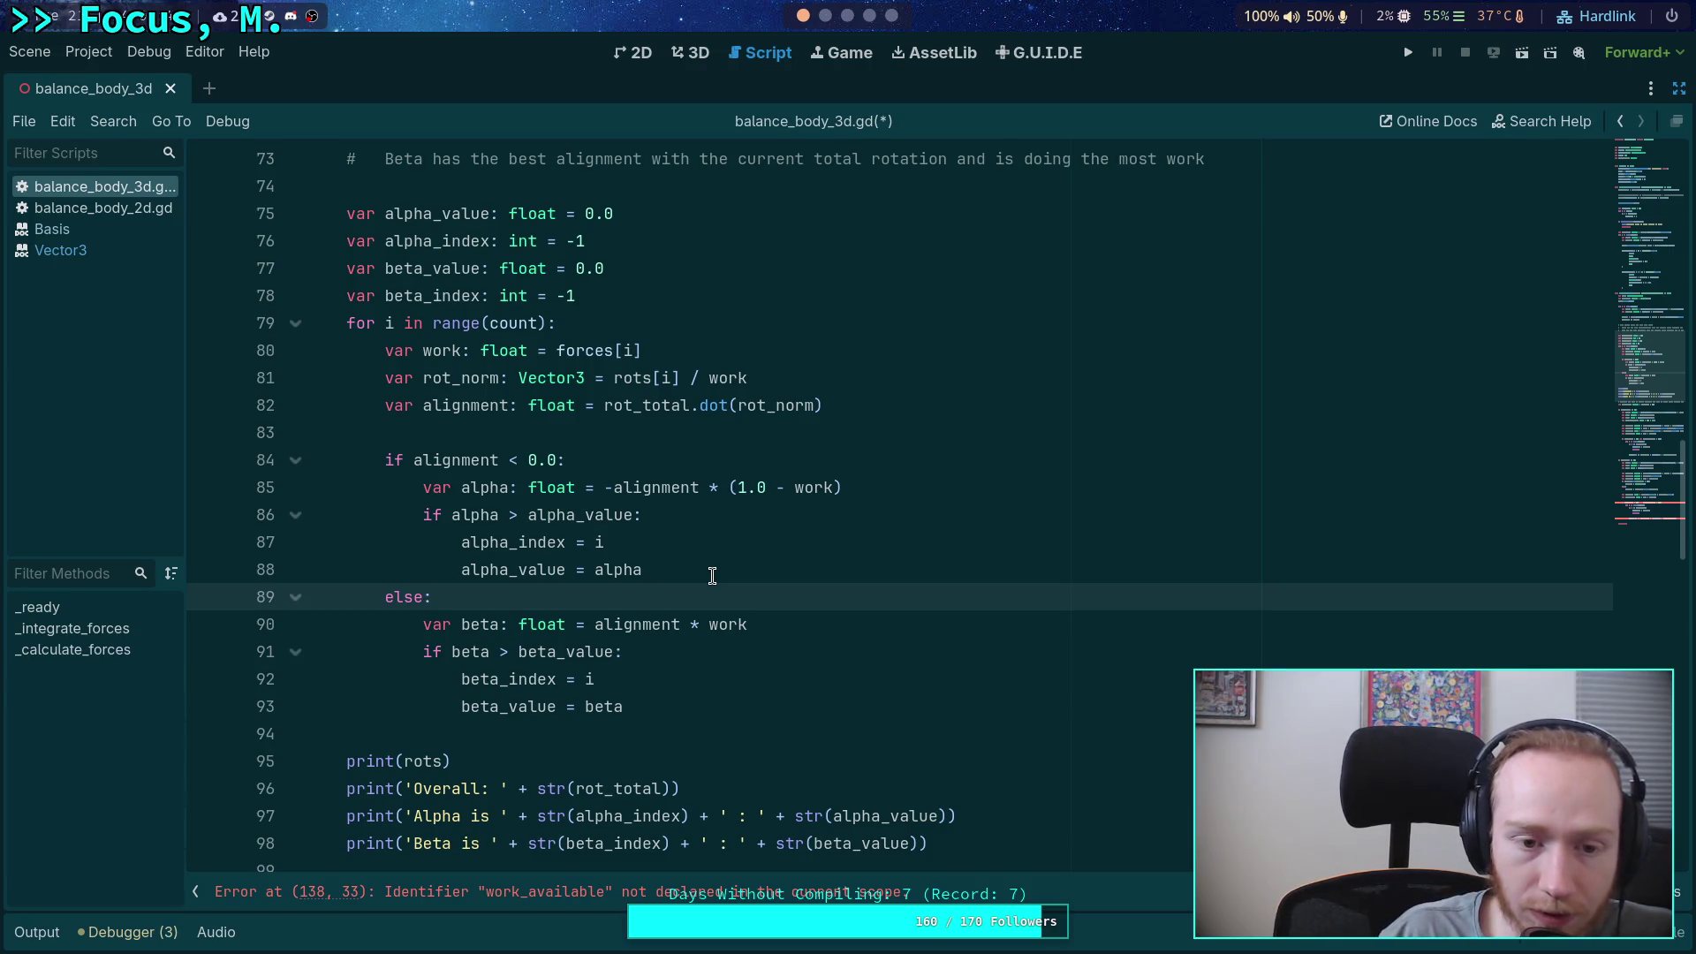
{"action": "left_click", "coordinate": [585, 405]}
{"action": "left_click", "coordinate": [578, 433]}
{"action": "mouse_move", "coordinate": [726, 654]}
{"action": "left_mouse_down"}
{"action": "mouse_move", "coordinate": [755, 652]}
{"action": "mouse_move", "coordinate": [416, 617]}
{"action": "left_mouse_up"}
{"action": "left_click", "coordinate": [627, 698]}
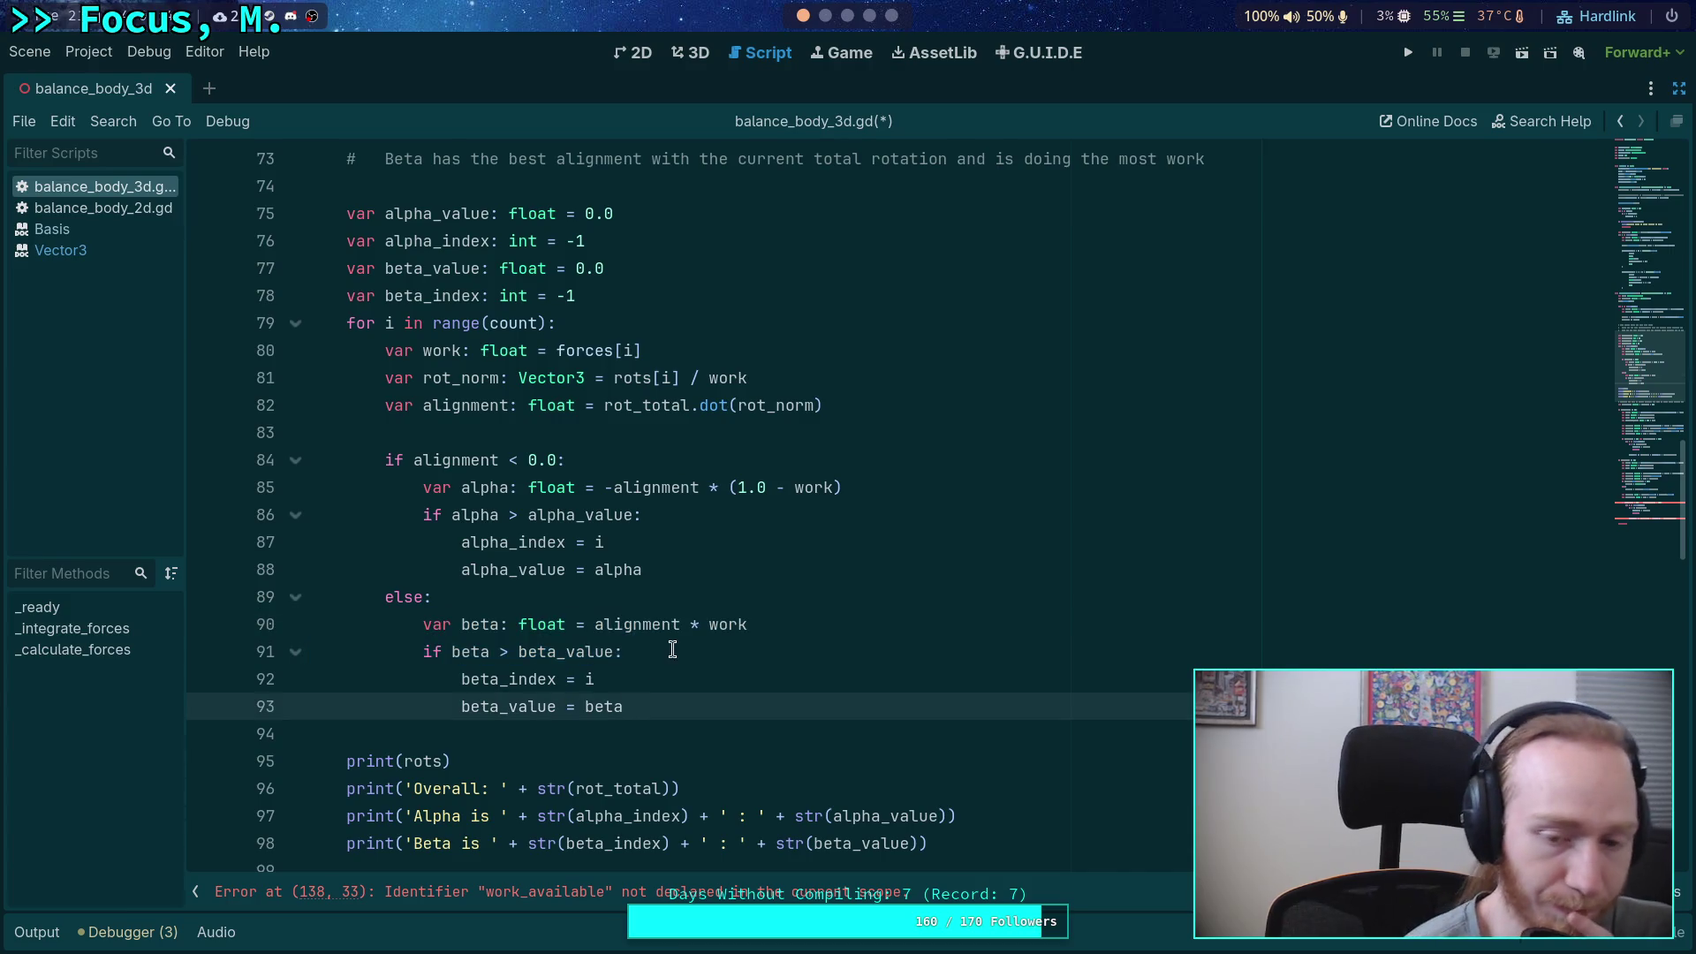
{"action": "double_click", "coordinate": [645, 627]}
{"action": "left_click", "coordinate": [545, 735]}
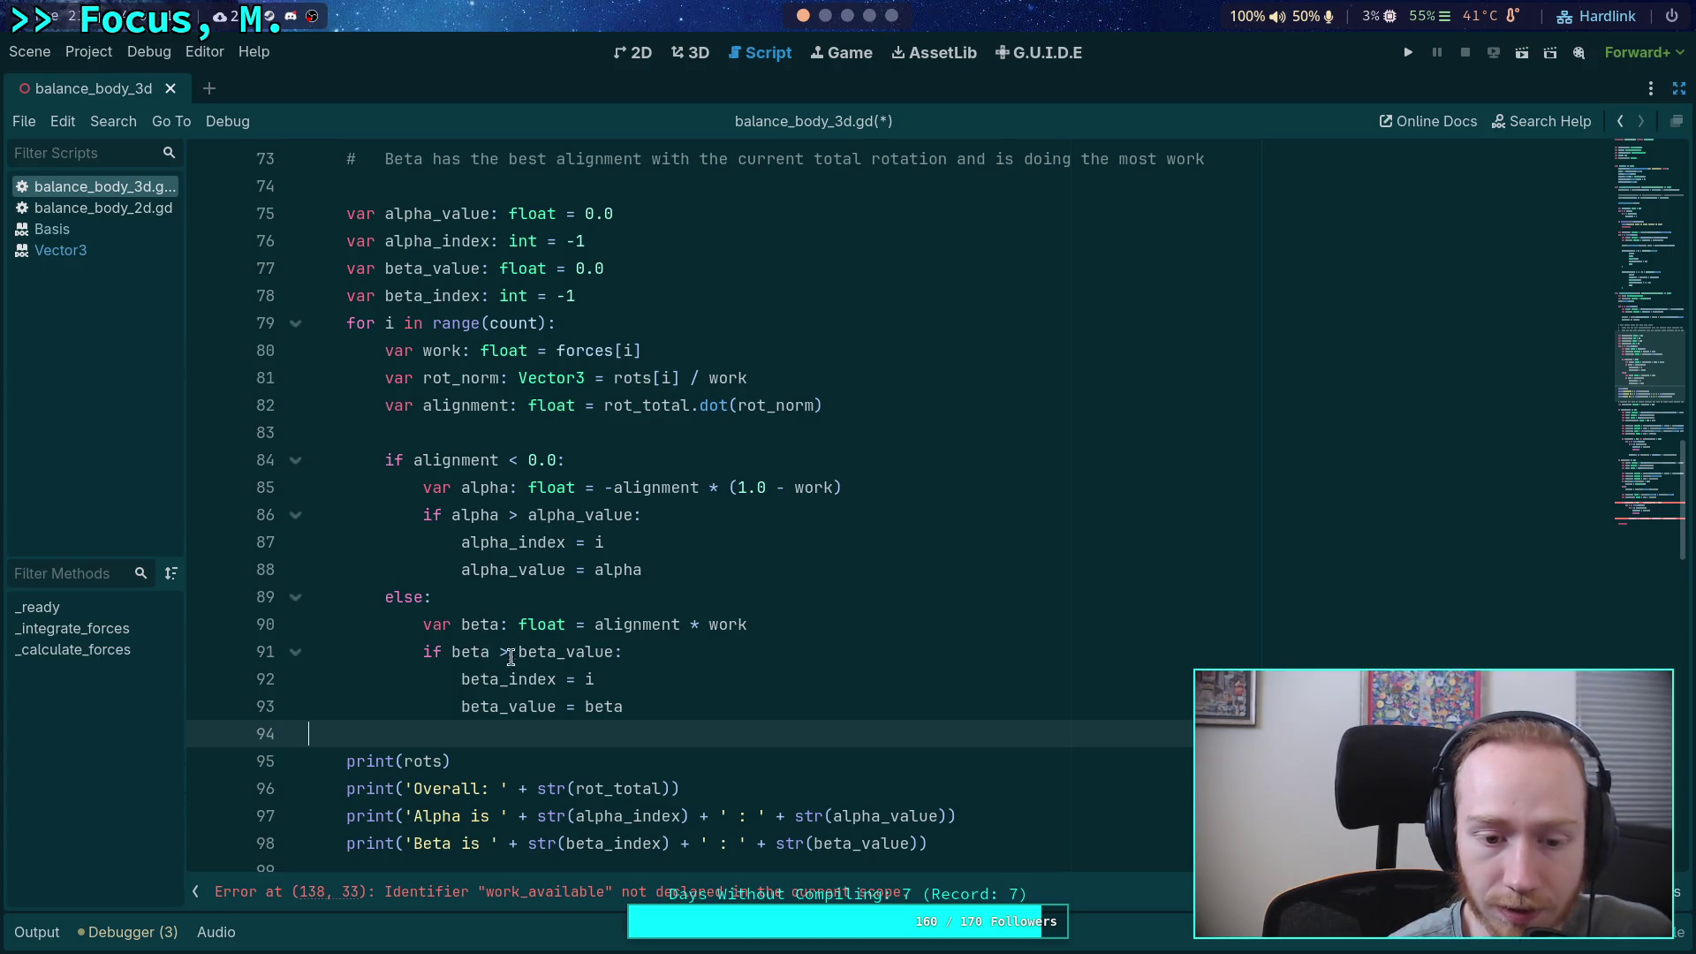
{"action": "double_click", "coordinate": [567, 651]}
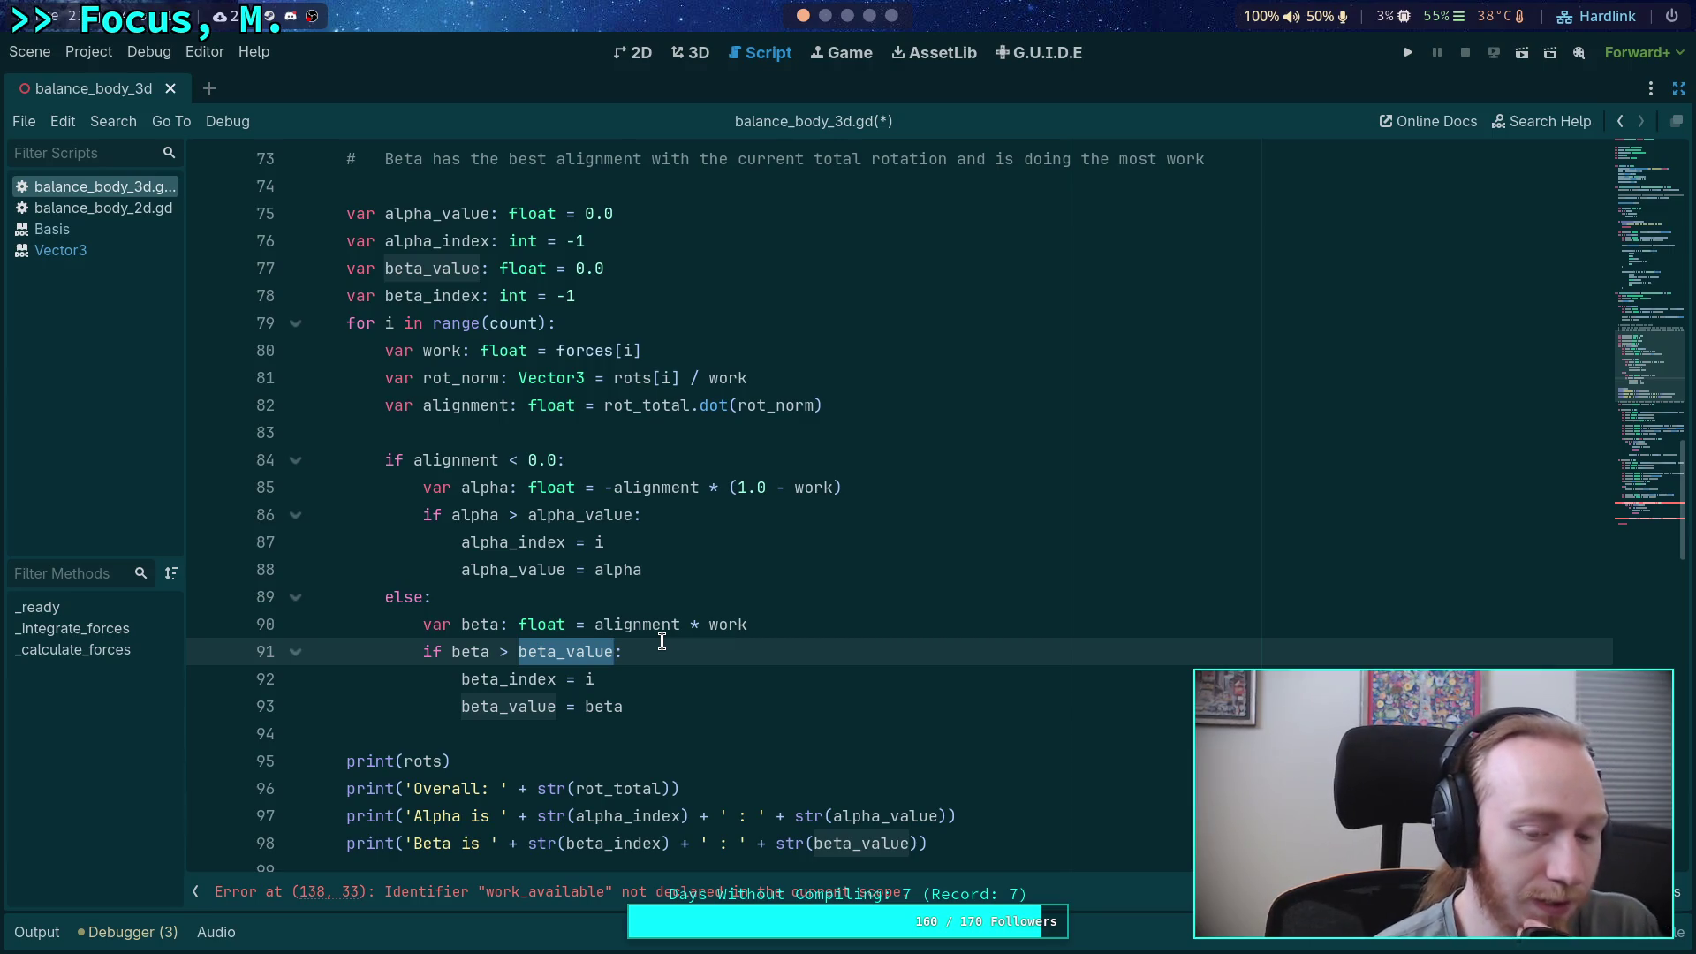
{"action": "left_click", "coordinate": [662, 700]}
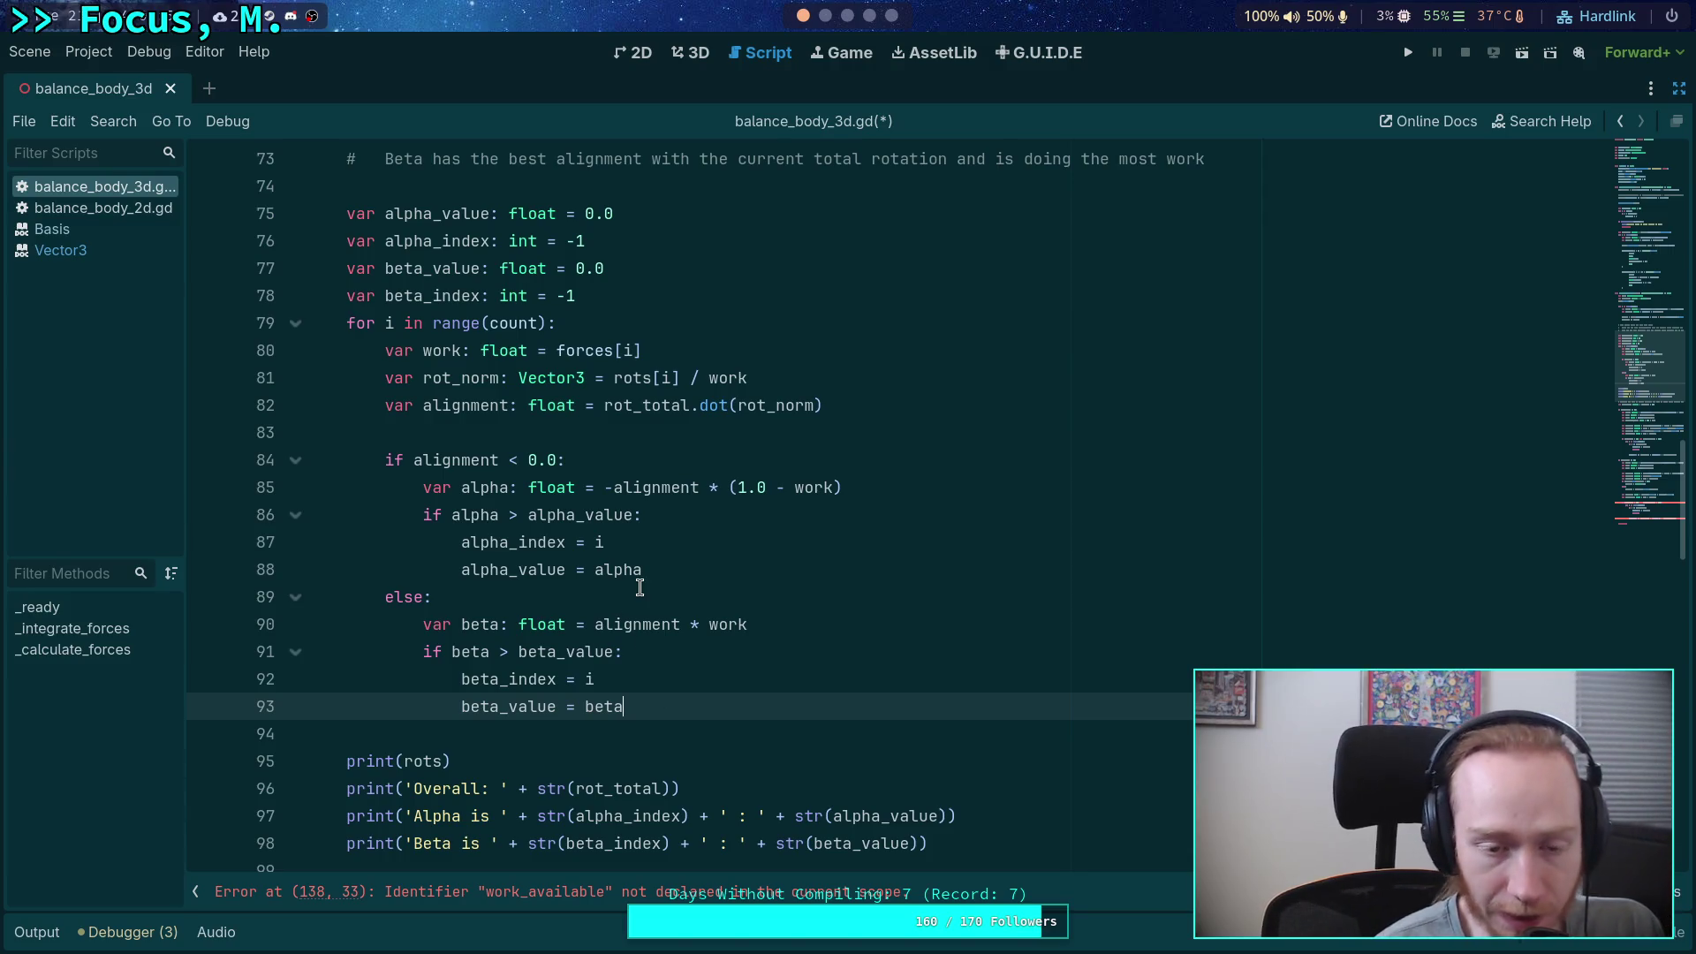
{"action": "left_click_drag", "start_coordinate": [663, 591], "coordinate": [432, 459]}
{"action": "left_click", "coordinate": [468, 487]}
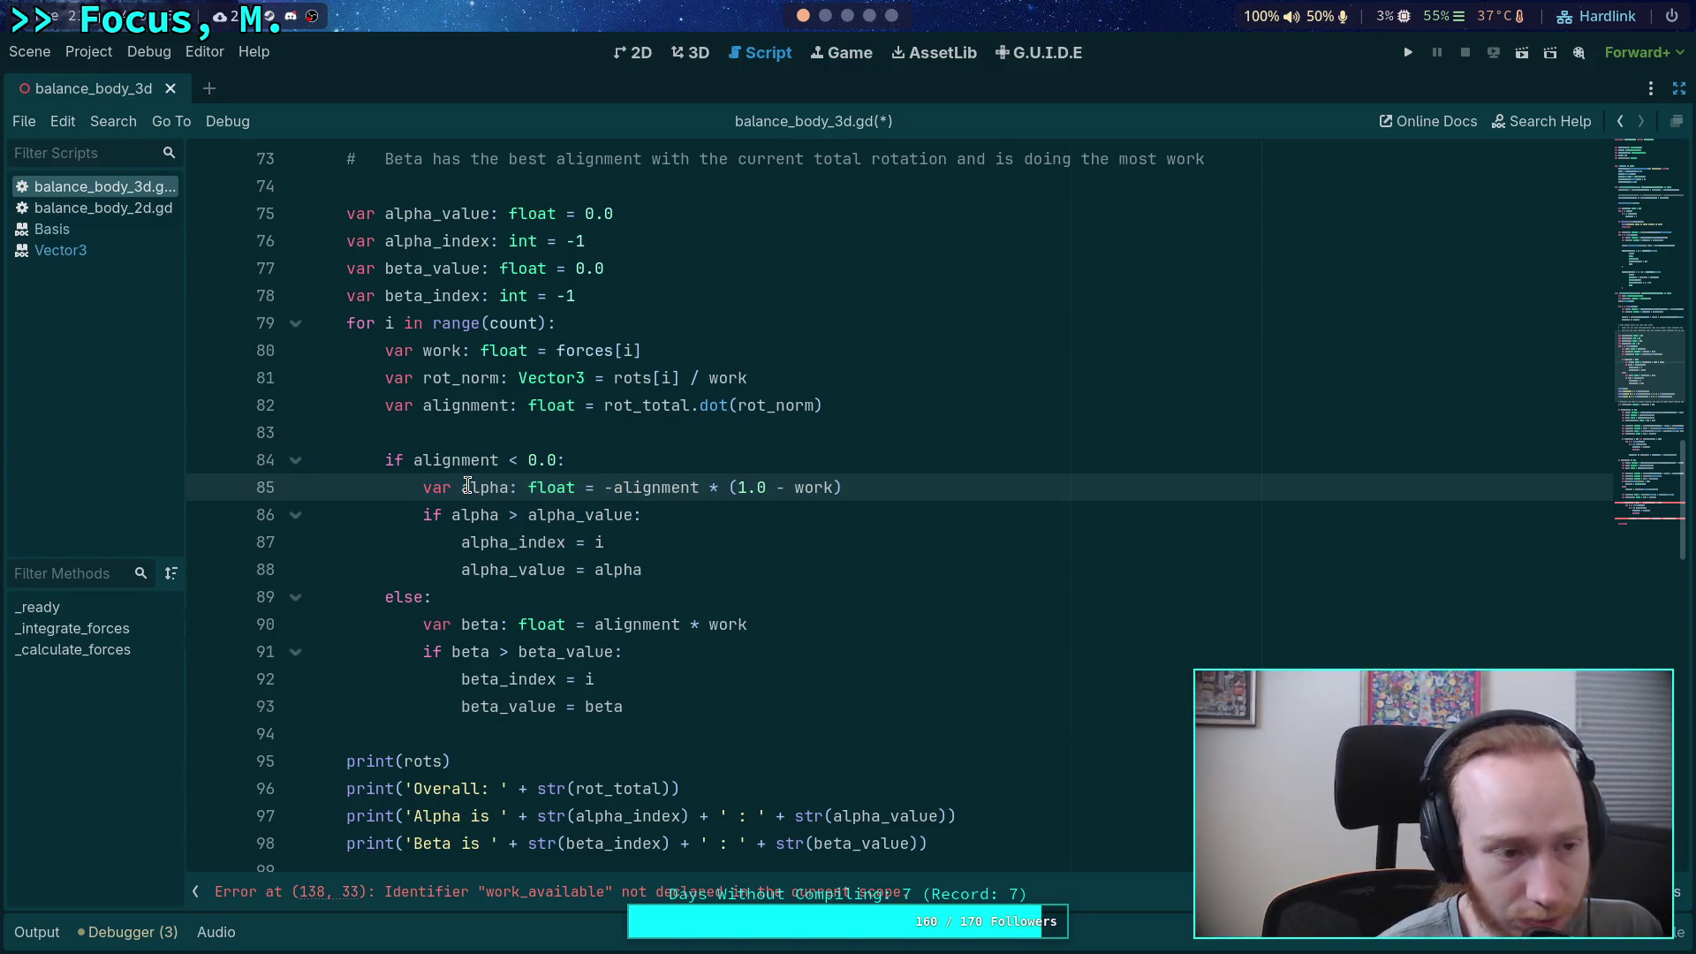
{"action": "left_click", "coordinate": [521, 436]}
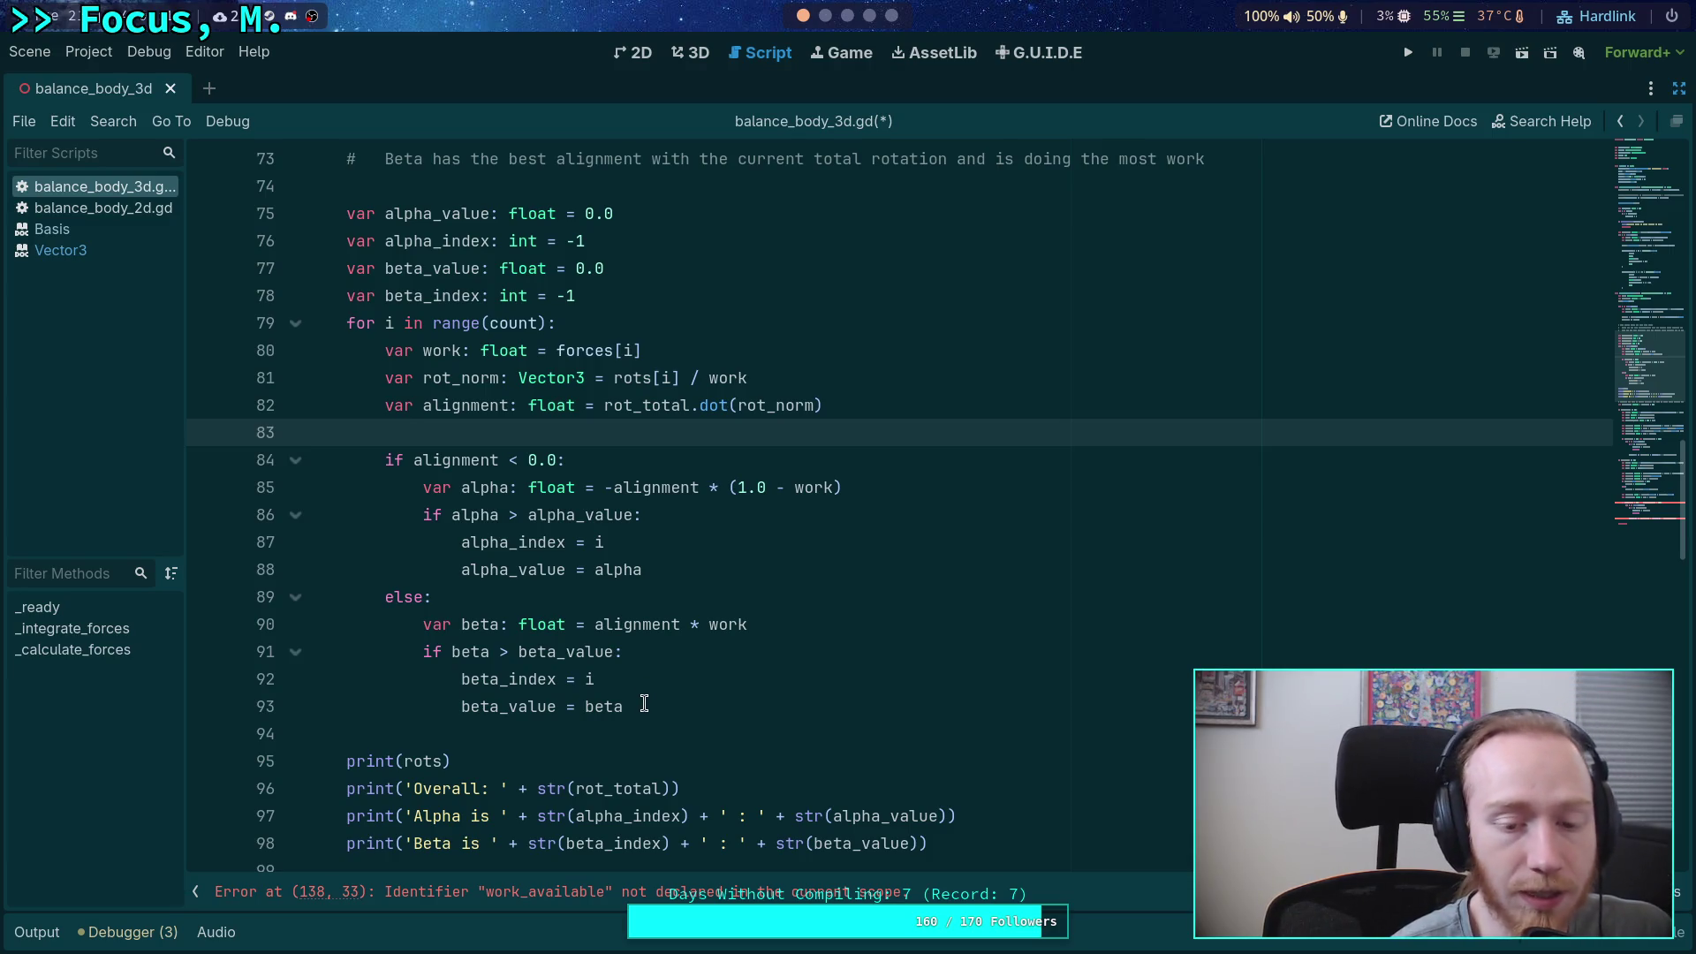
{"action": "double_click", "coordinate": [716, 628]}
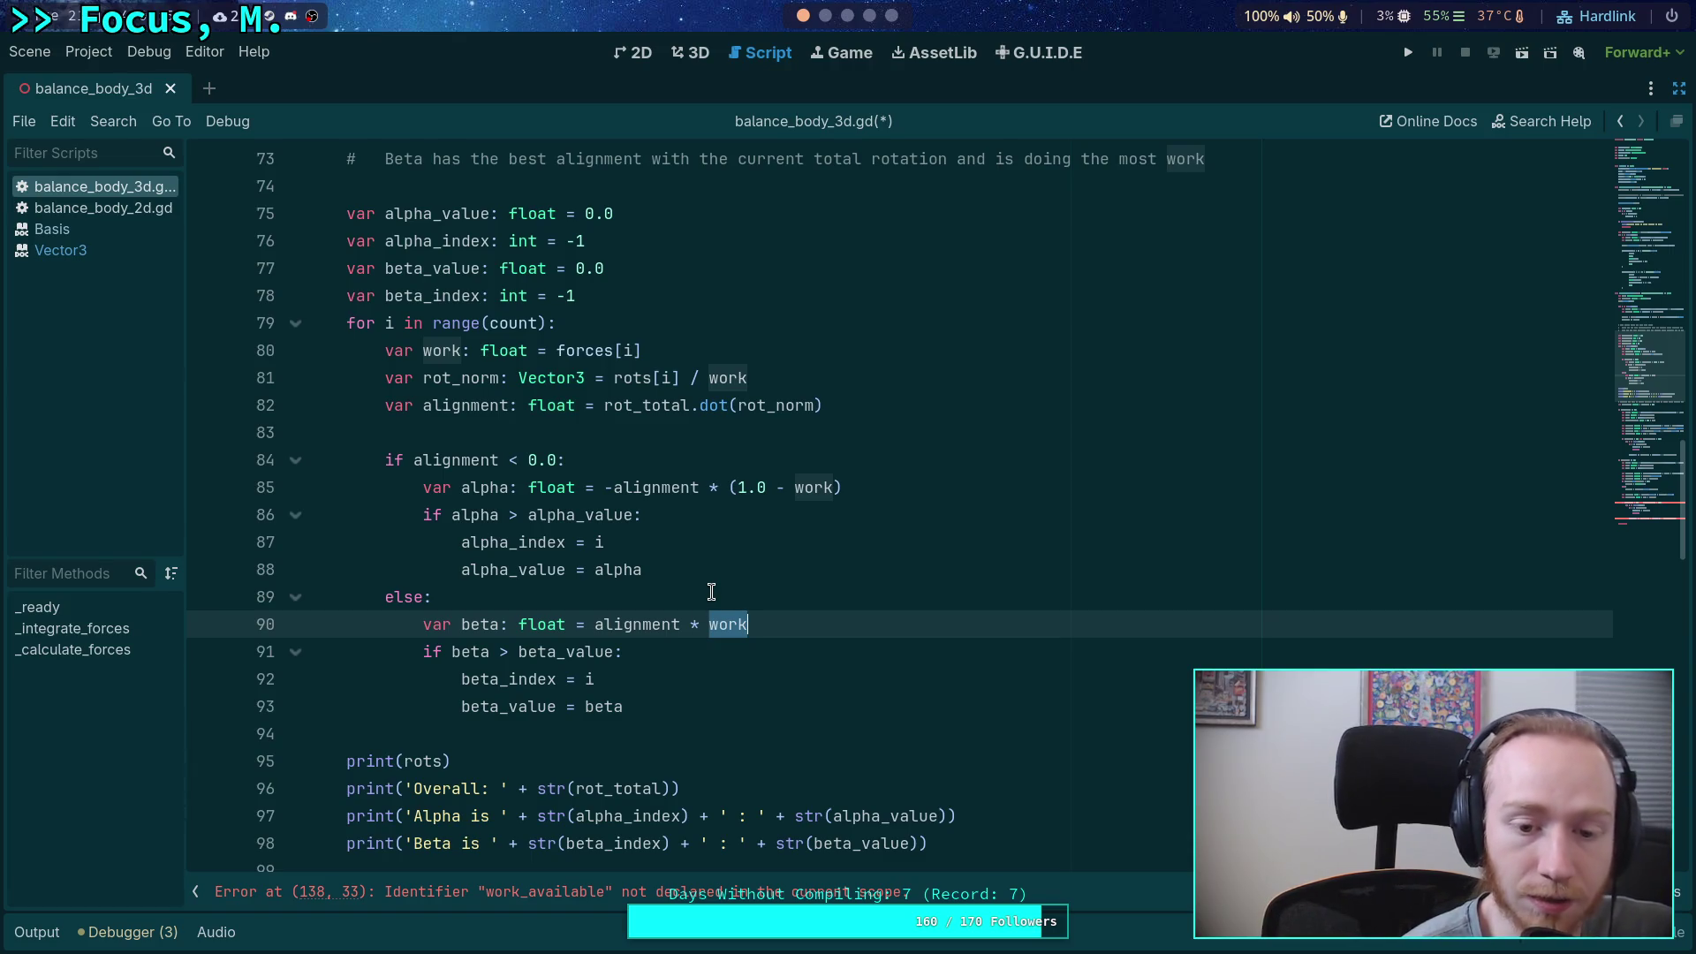
{"action": "double_click", "coordinate": [665, 624]}
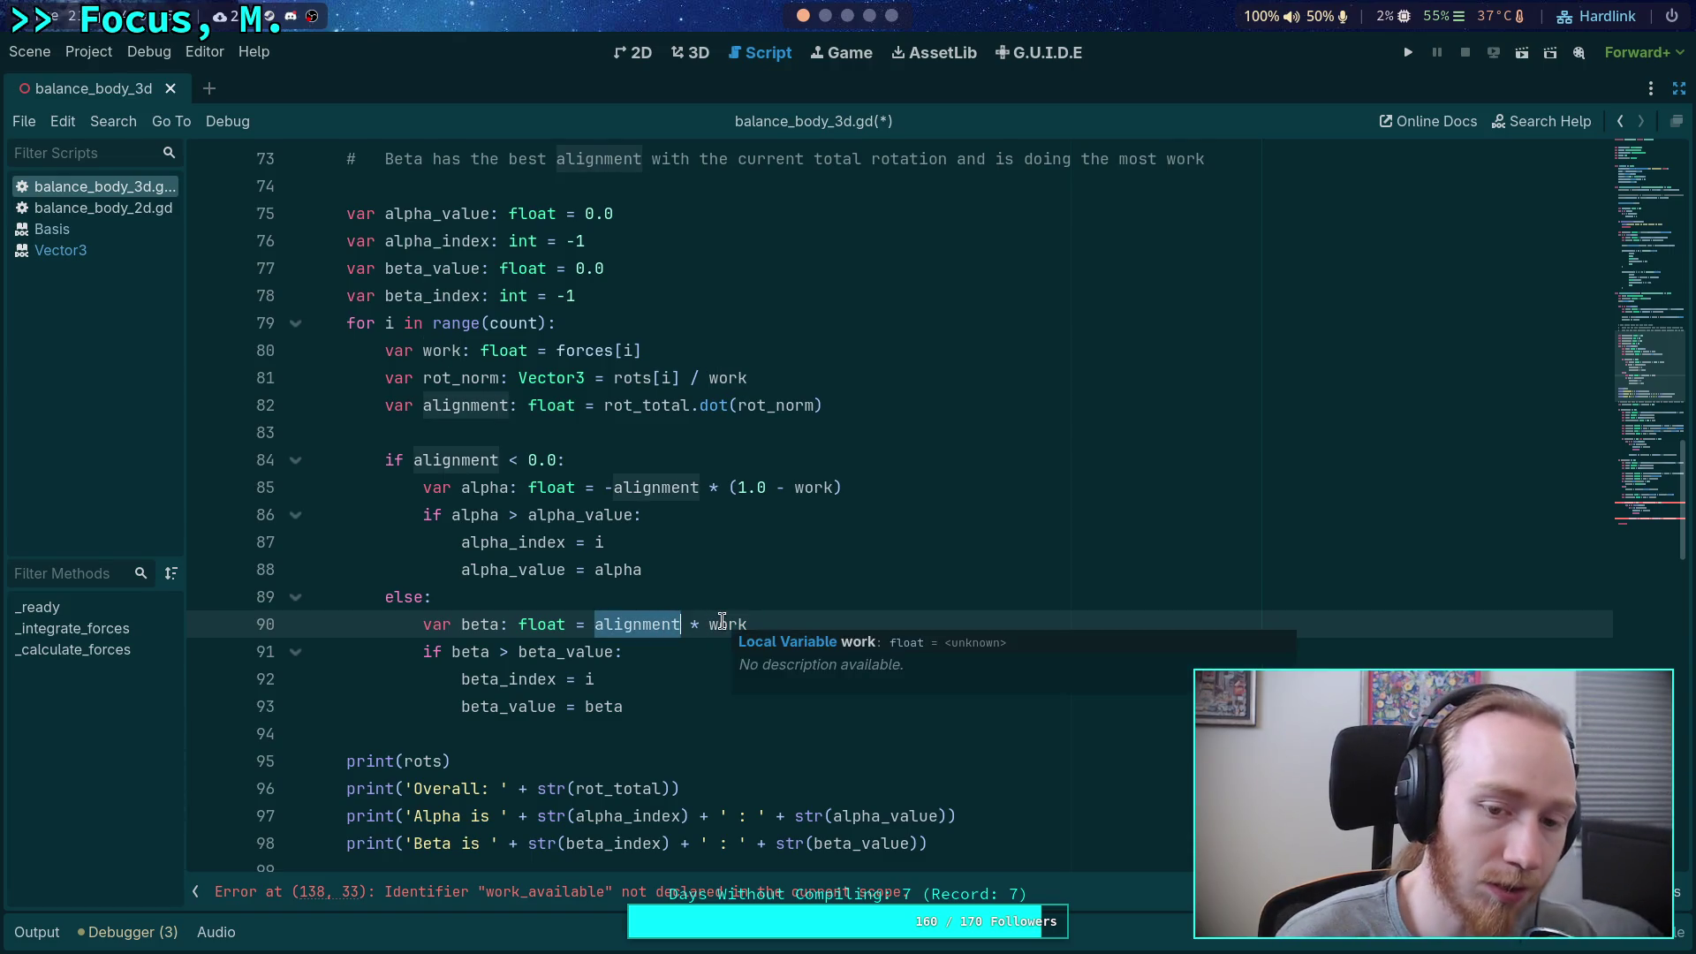
- Undo five edits until line 138 reads new_grad.length() / max_grad.length()
{"action": "left_click", "coordinate": [665, 438]}
{"action": "key", "text": "ctrl+z"}
{"action": "key", "text": "ctrl+z"}
{"action": "key", "text": "ctrl+z"}
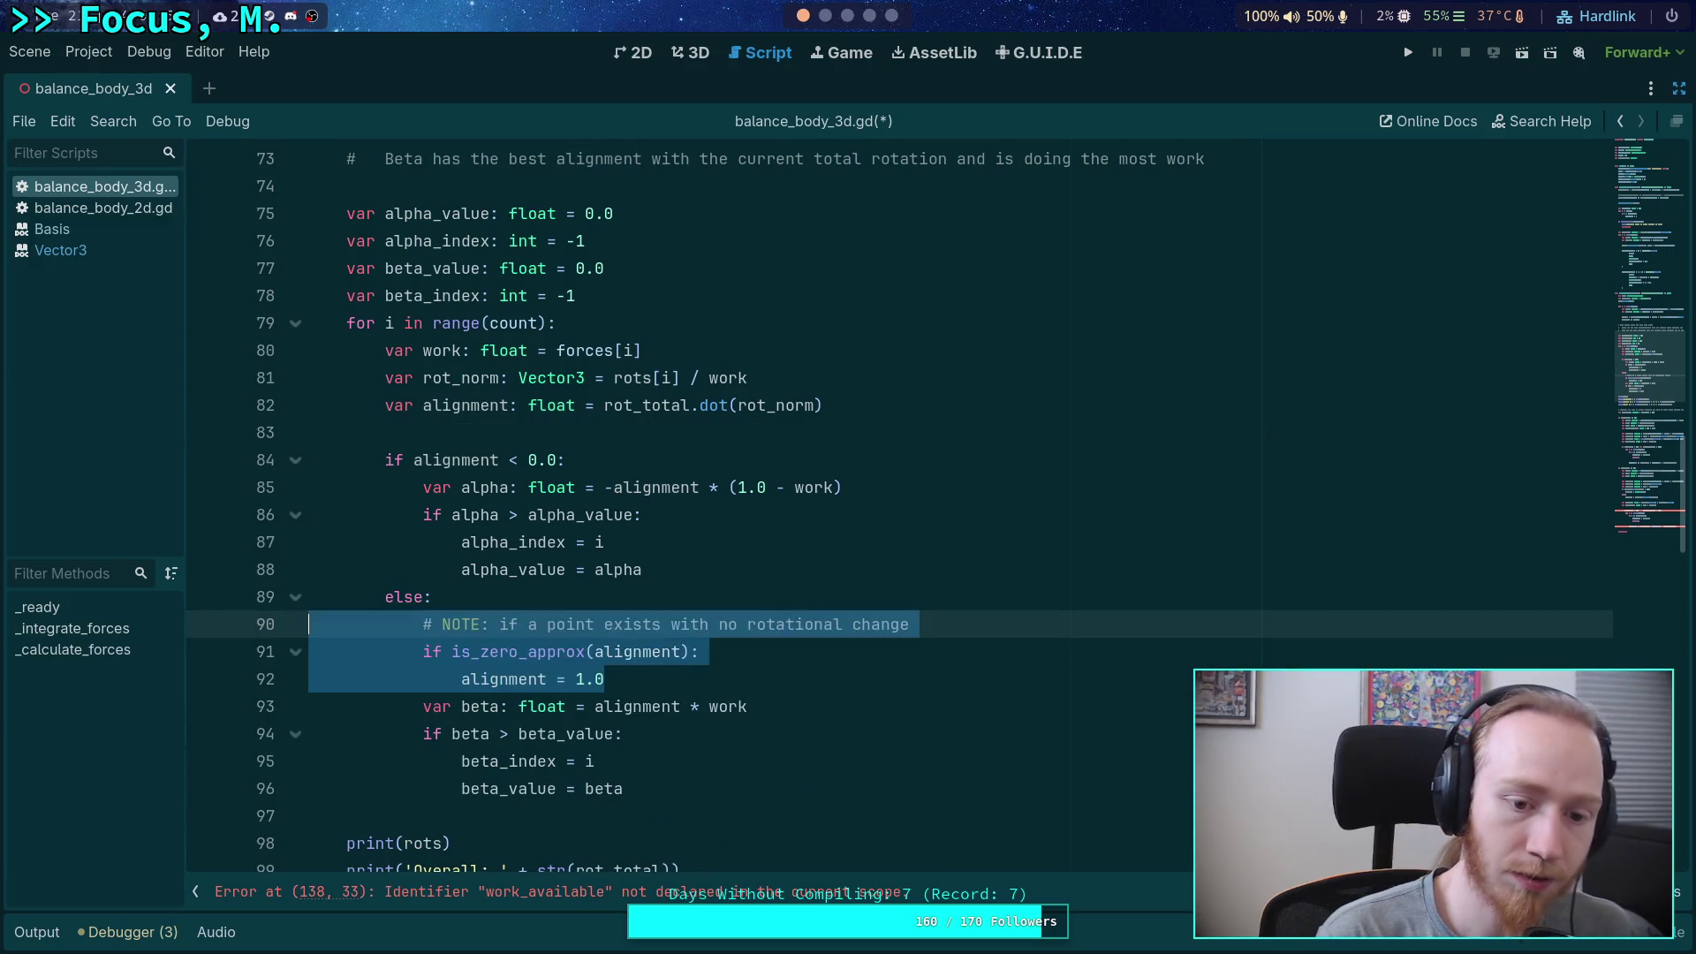
{"action": "key", "text": "ctrl+z"}
{"action": "key", "text": "ctrl+z"}
{"action": "key", "text": "ctrl+z"}
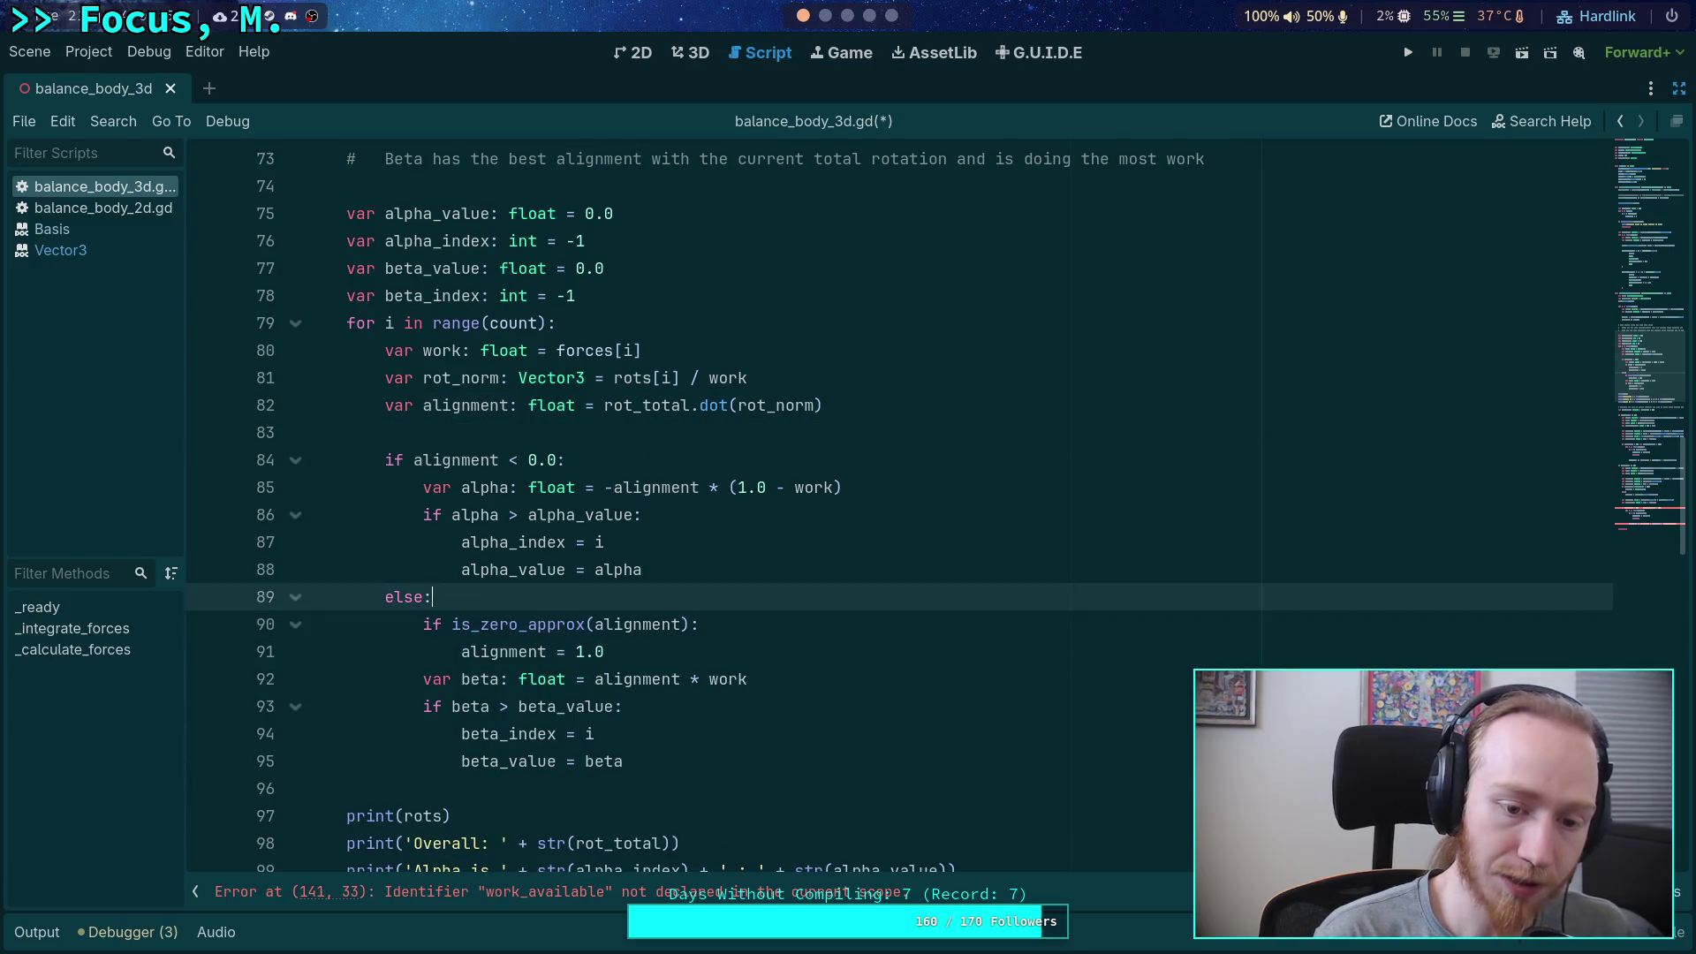
{"action": "key", "text": "ctrl+z"}
{"action": "key", "text": "ctrl+z"}
{"action": "key", "text": "ctrl+z"}
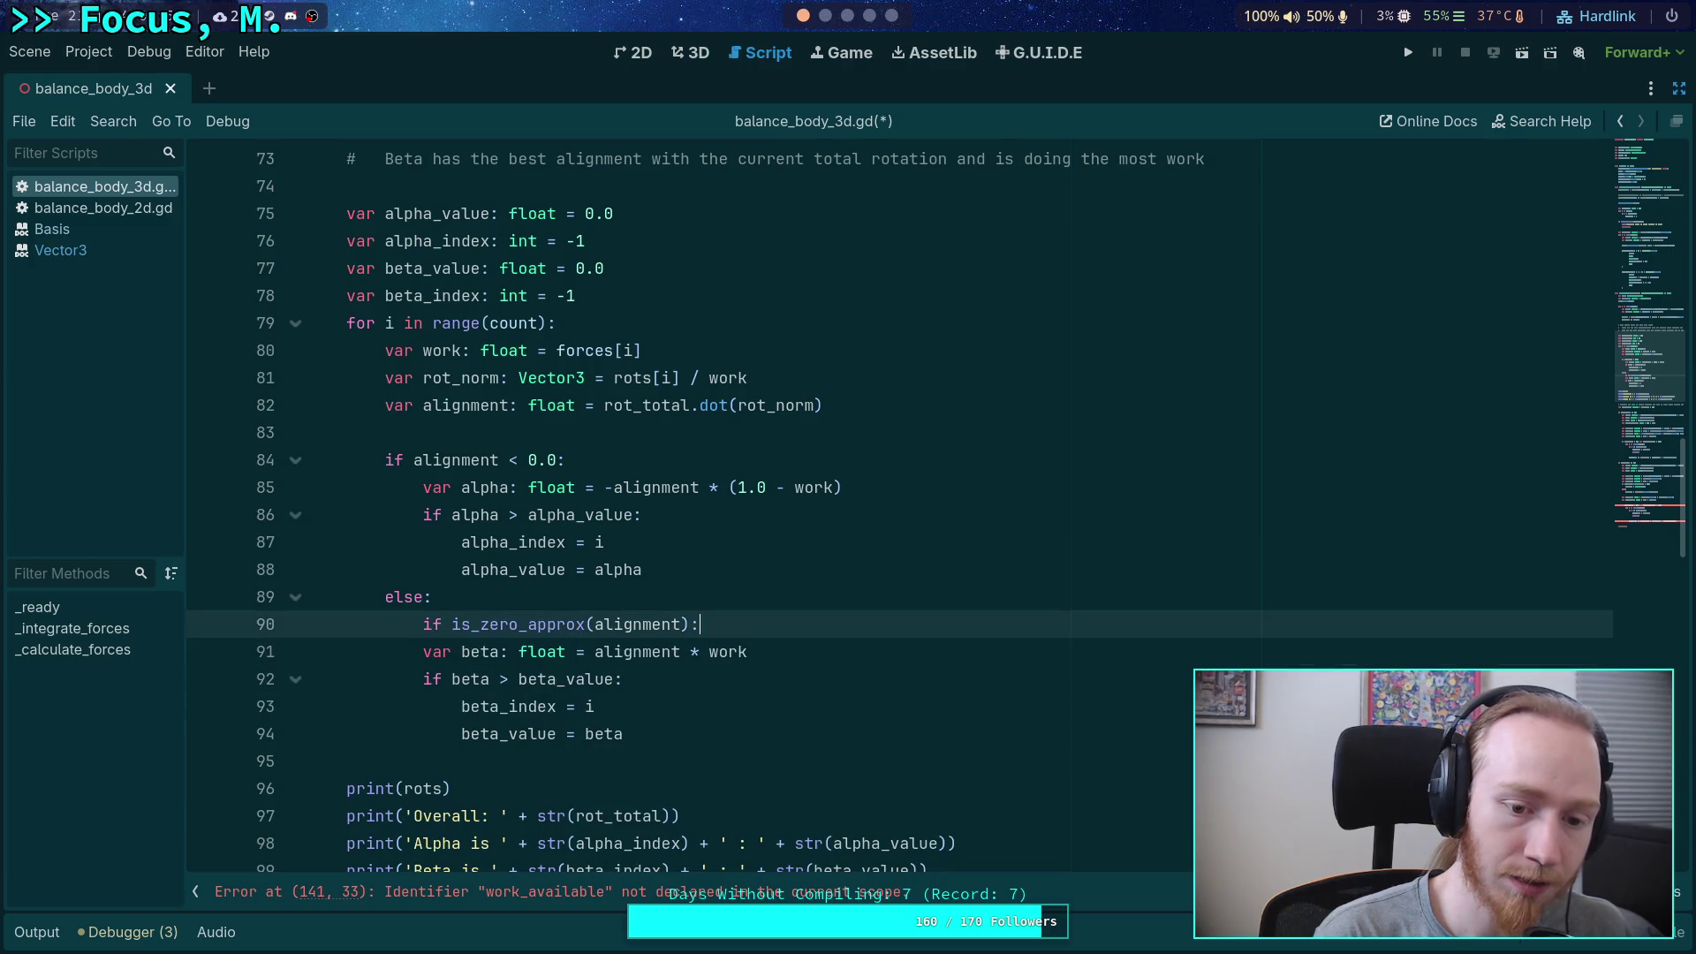
{"action": "key", "text": "ctrl+z"}
{"action": "key", "text": "ctrl+z"}
{"action": "key", "text": "ctrl+z"}
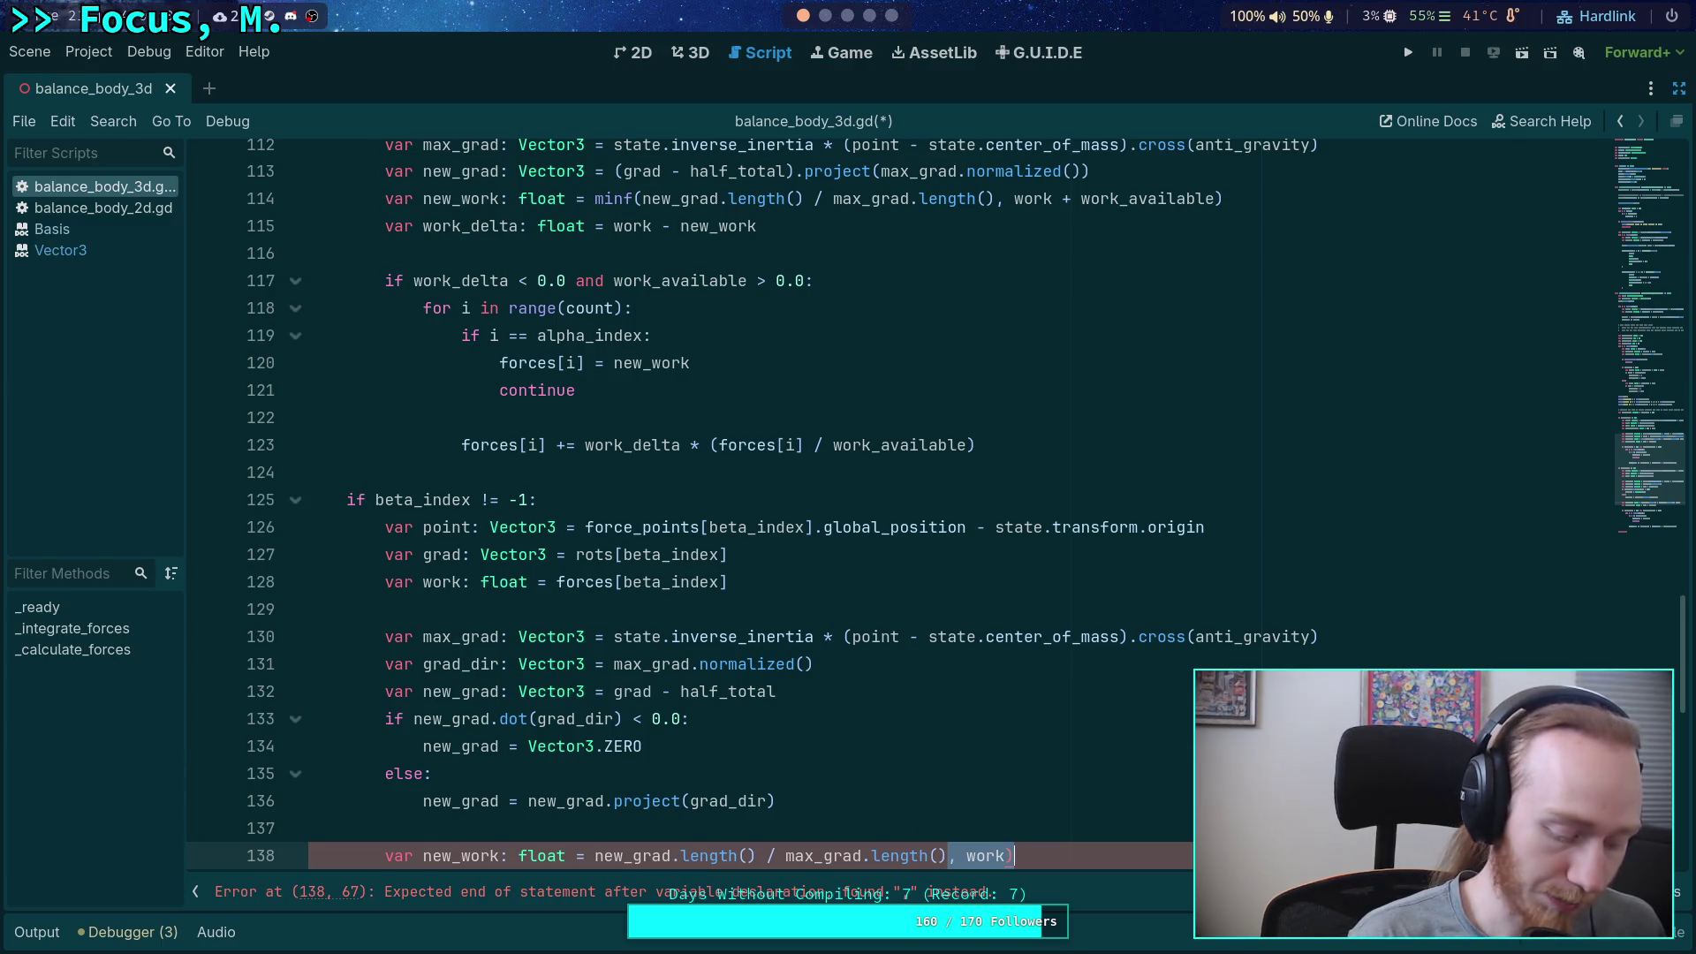
{"action": "key", "text": "ctrl+z"}
{"action": "key", "text": "ctrl+z"}
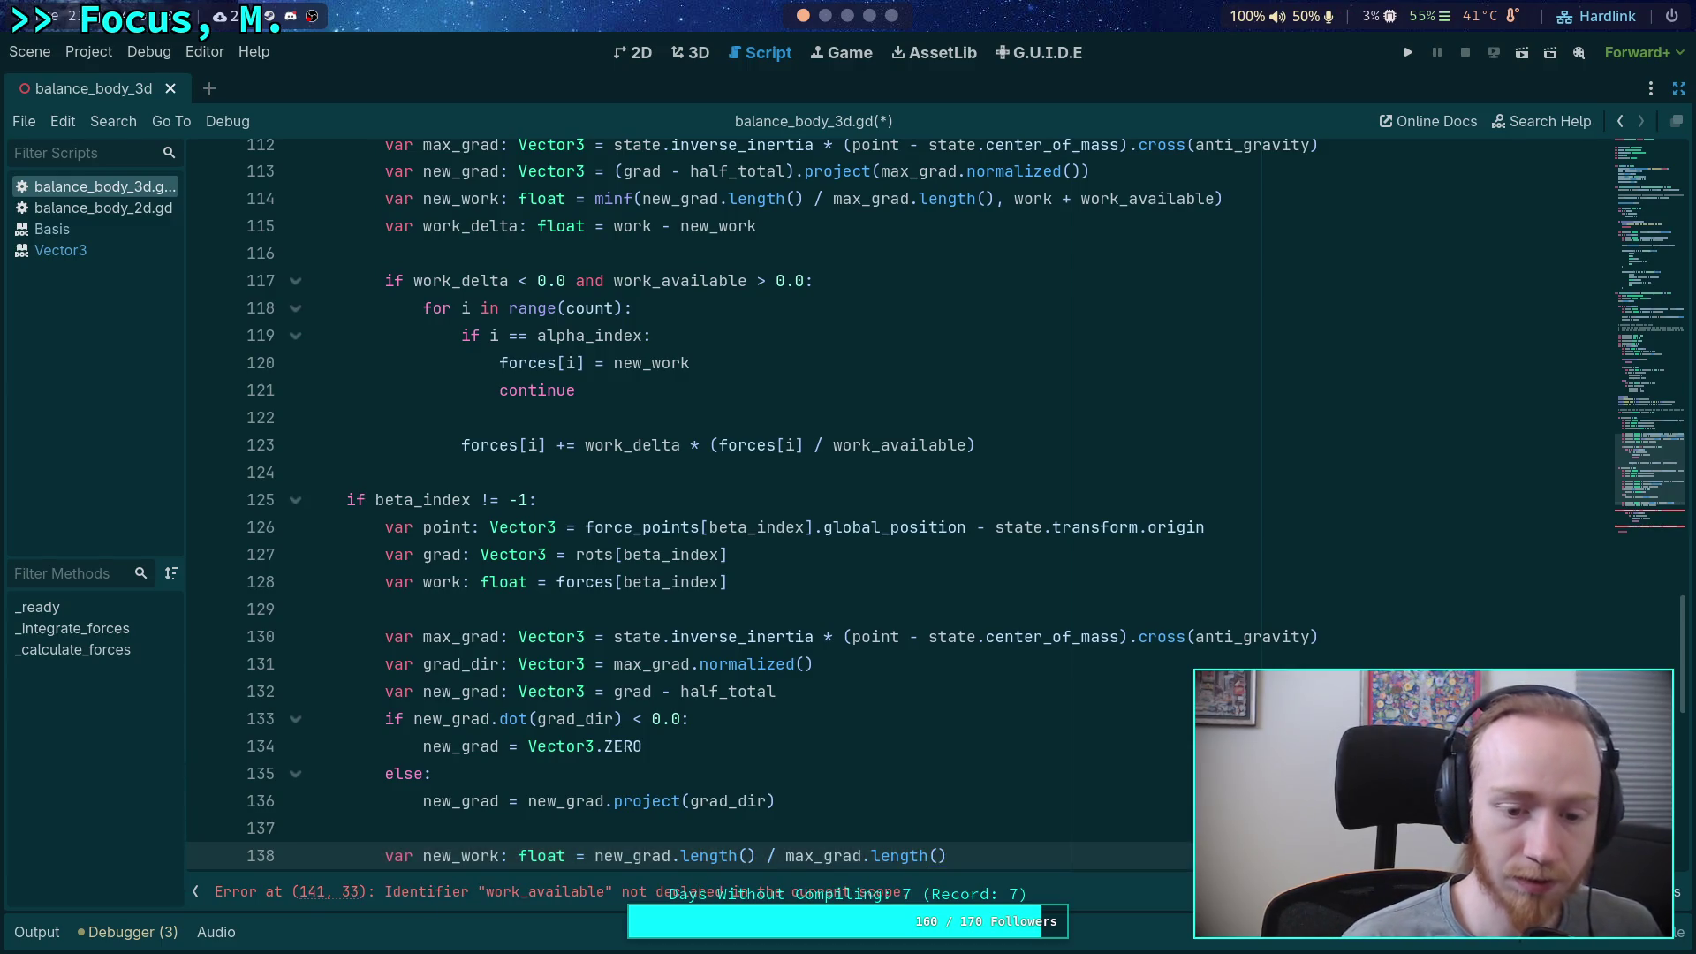
{"action": "scroll", "coordinate": [851, 516], "scroll_direction": "down", "scroll_amount": 3}
{"action": "left_click", "coordinate": [876, 520]}
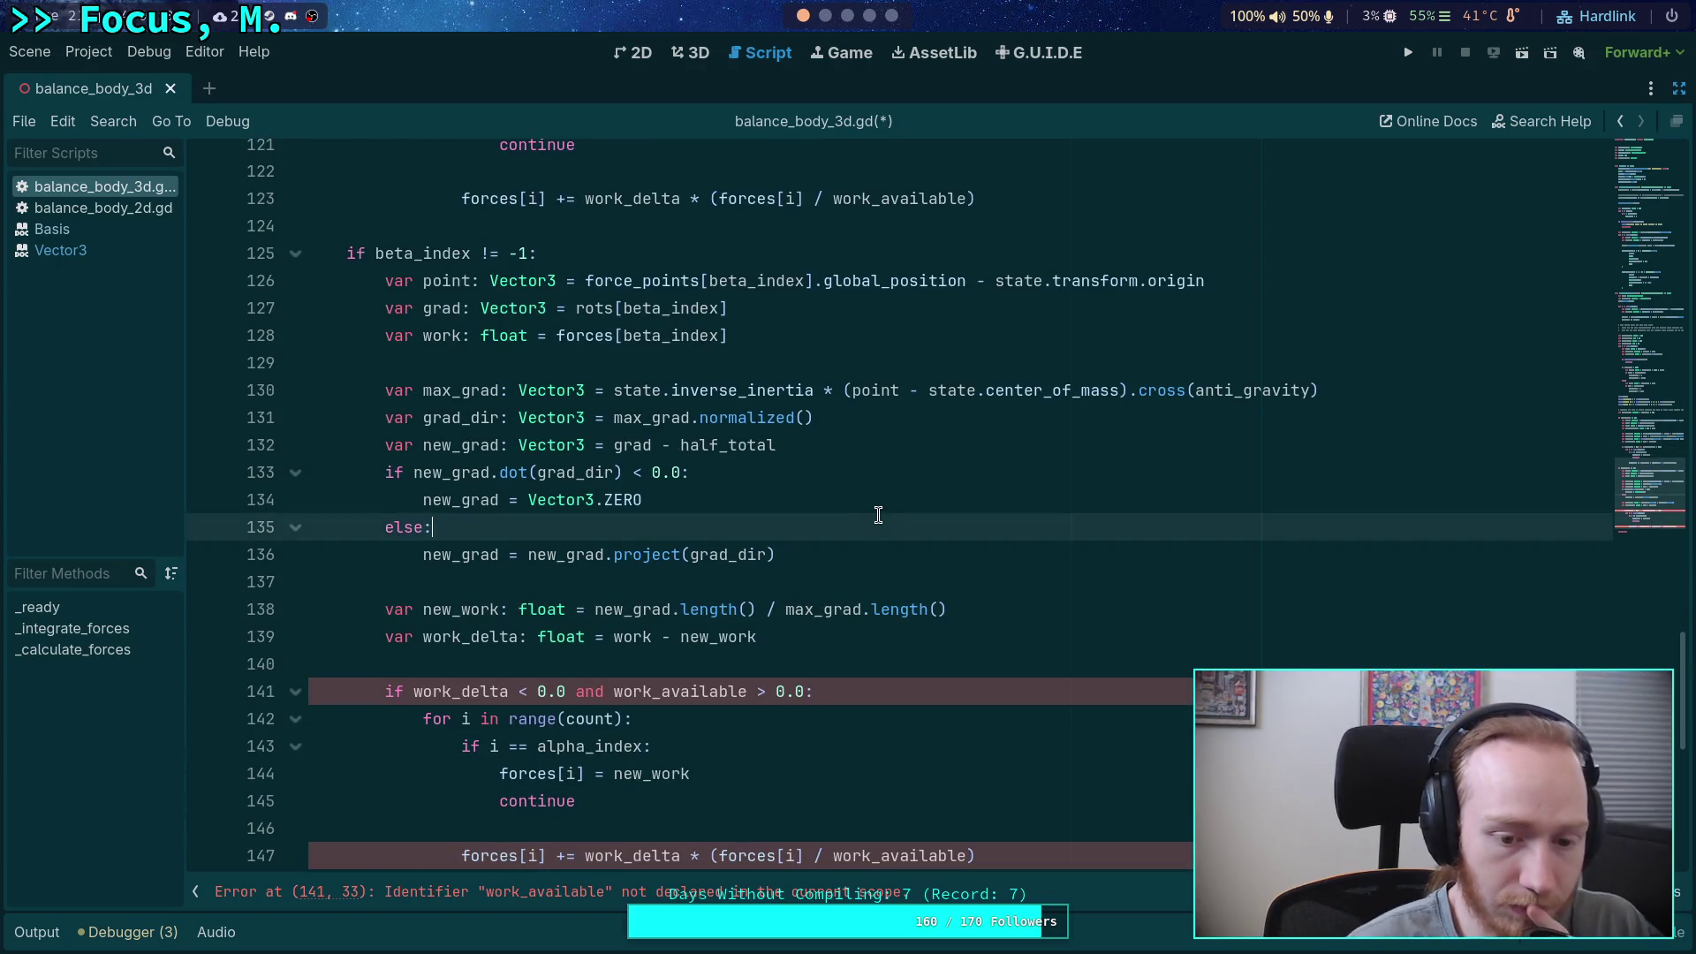
{"action": "scroll", "coordinate": [878, 515], "scroll_direction": "up", "scroll_amount": 1}
{"action": "scroll", "coordinate": [879, 515], "scroll_direction": "up", "scroll_amount": 15}
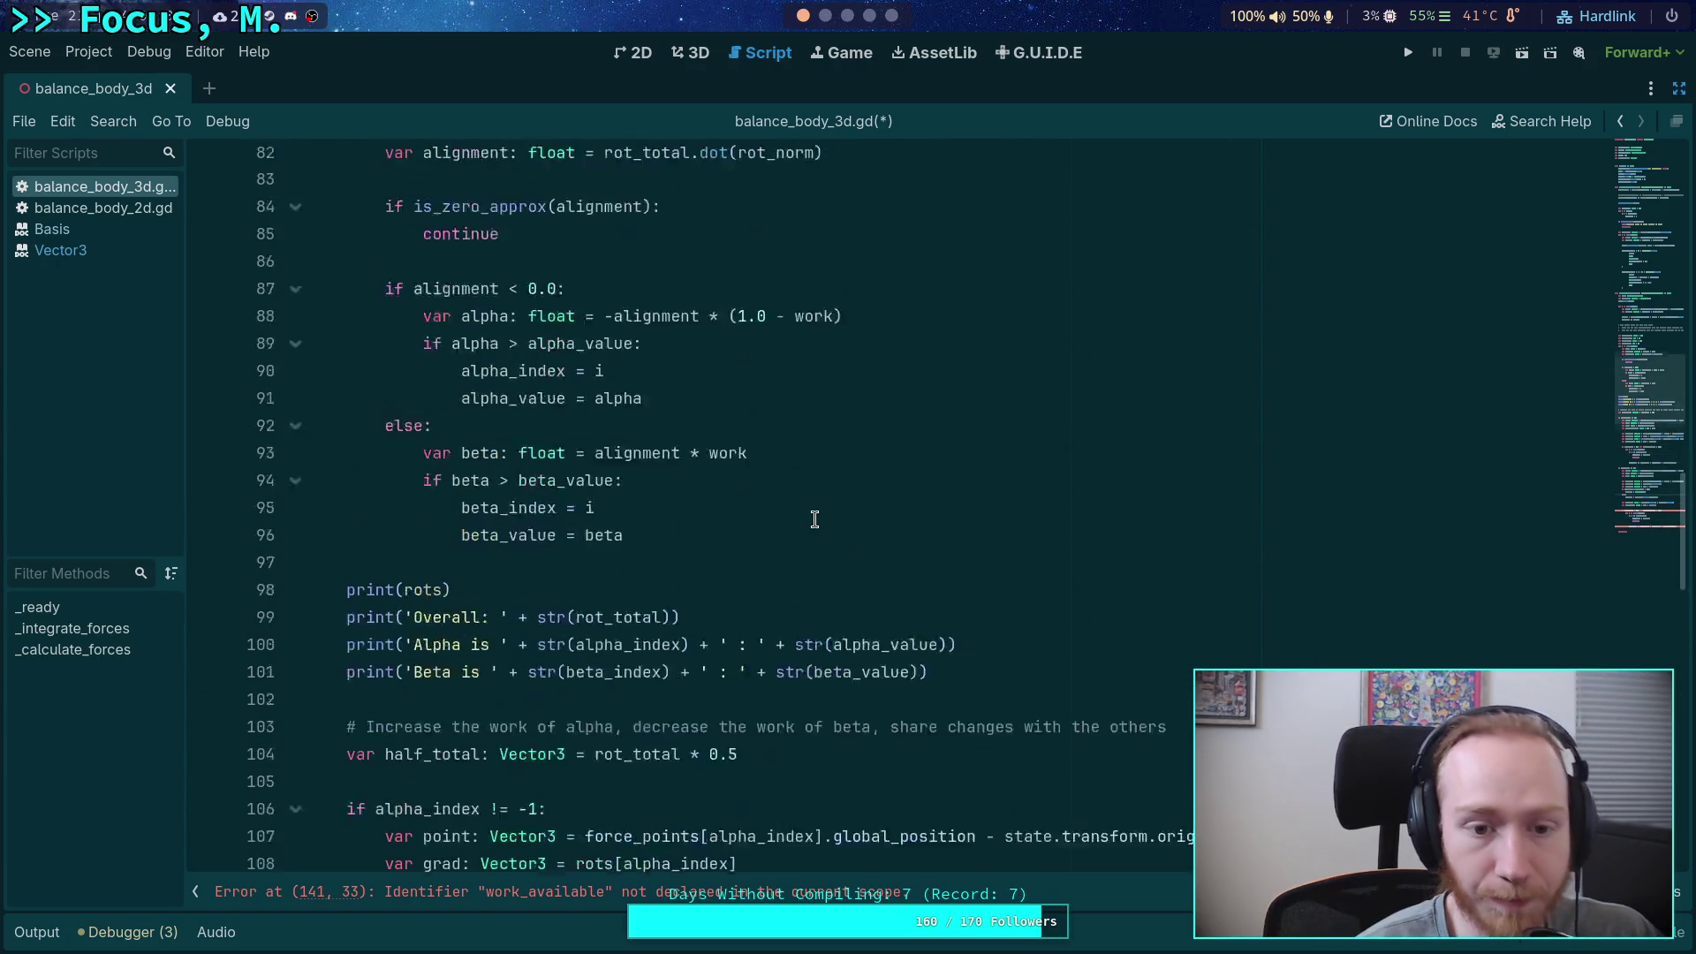
{"action": "scroll", "coordinate": [764, 531], "scroll_direction": "down", "scroll_amount": 1}
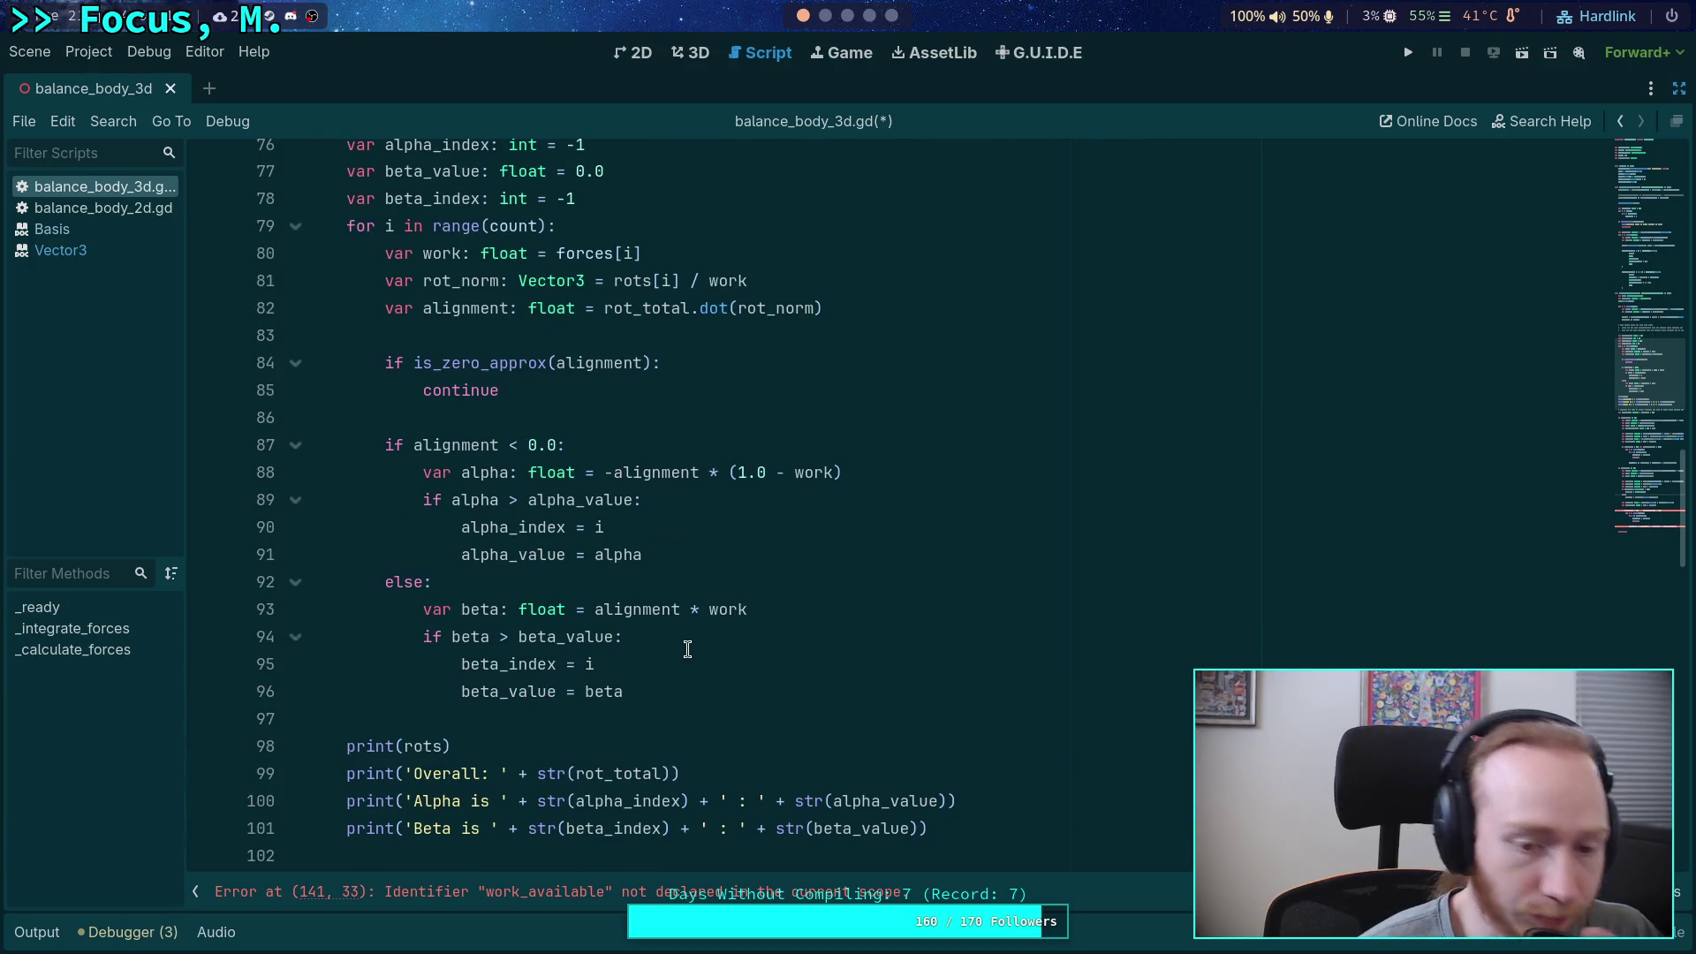
{"action": "left_click", "coordinate": [655, 672]}
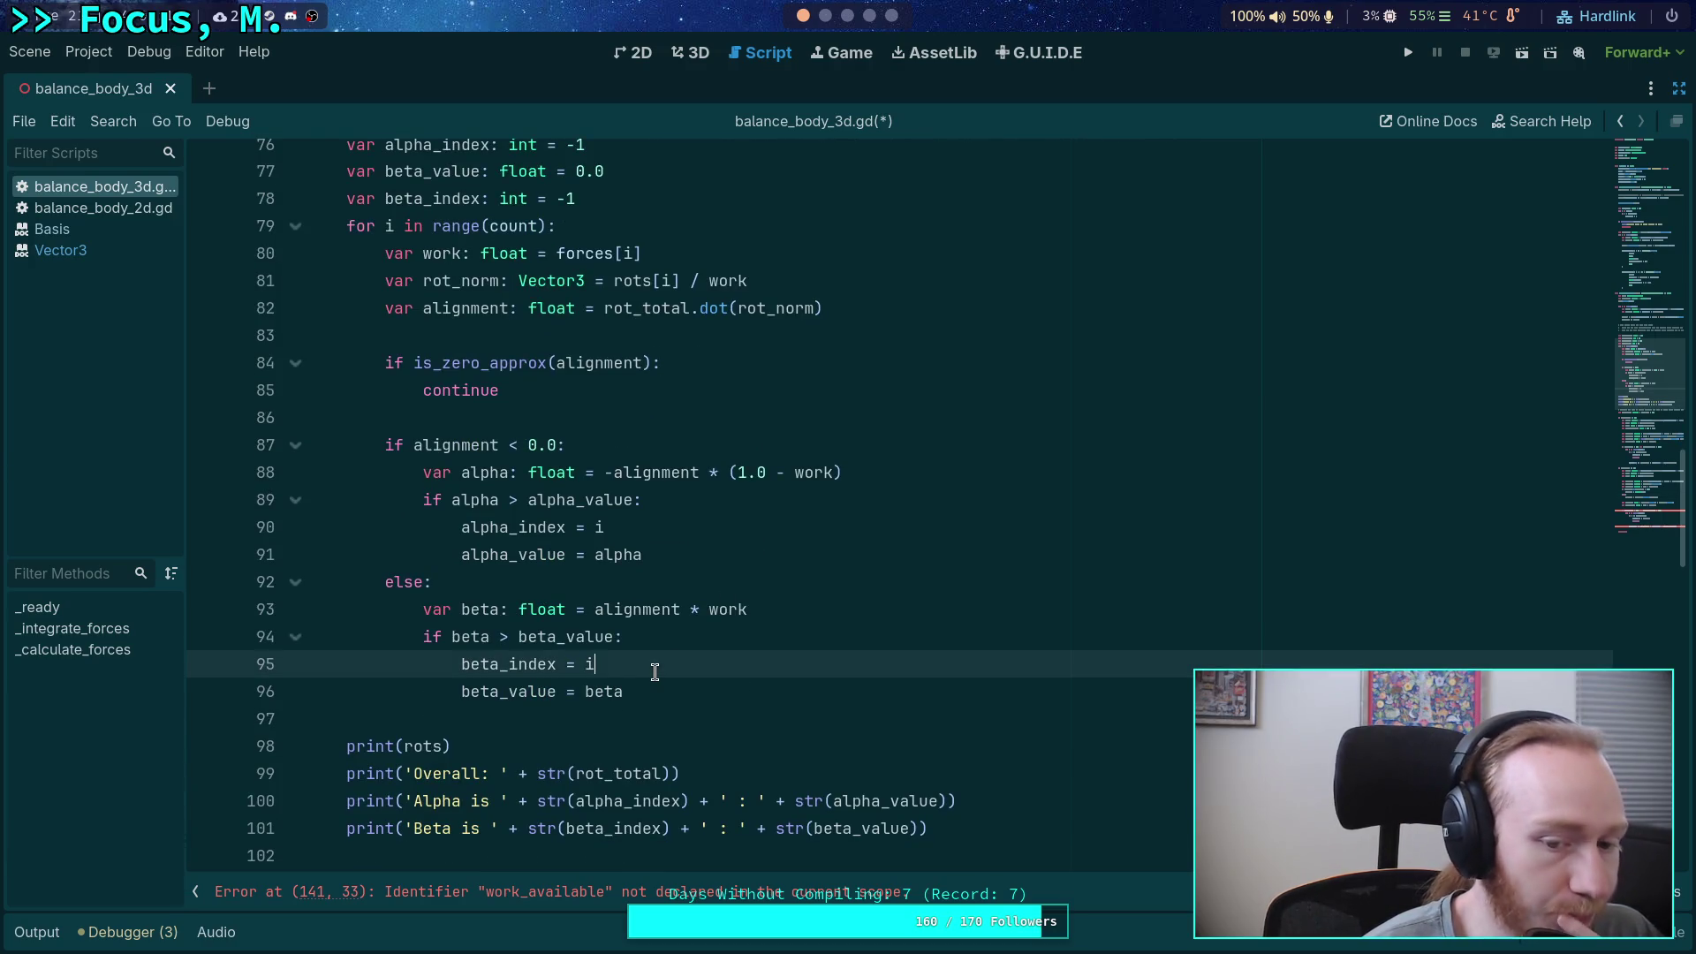
{"action": "left_click_drag", "start_coordinate": [500, 393], "coordinate": [383, 363]}
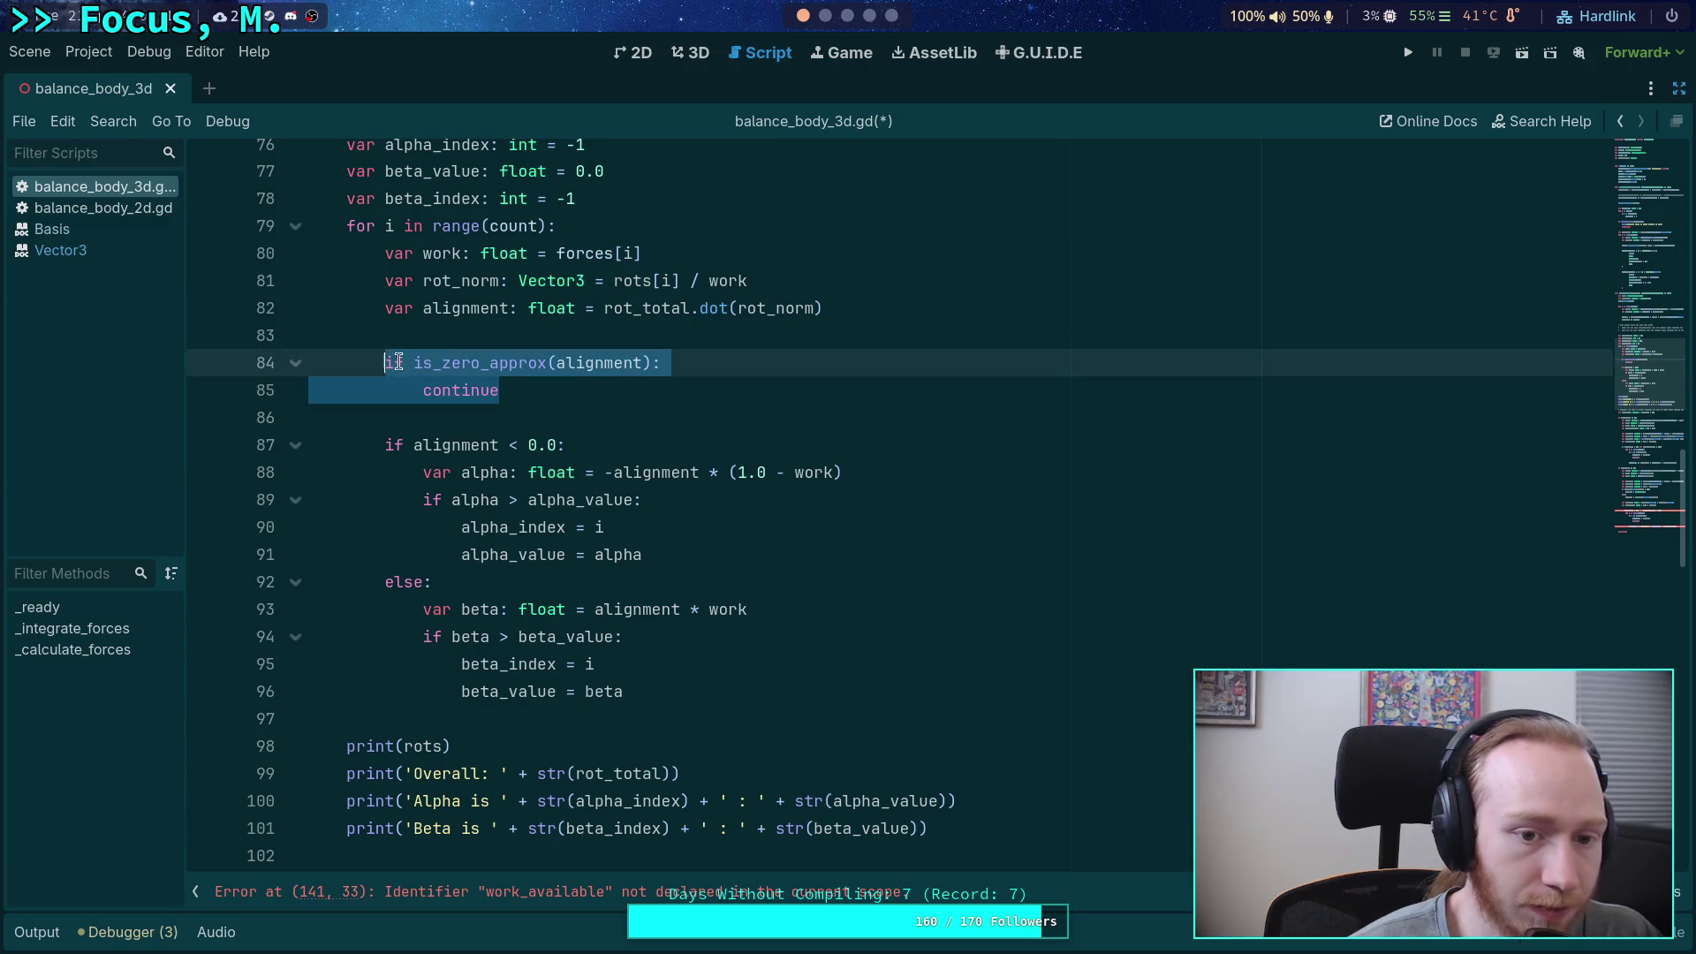
{"action": "left_click", "coordinate": [677, 685]}
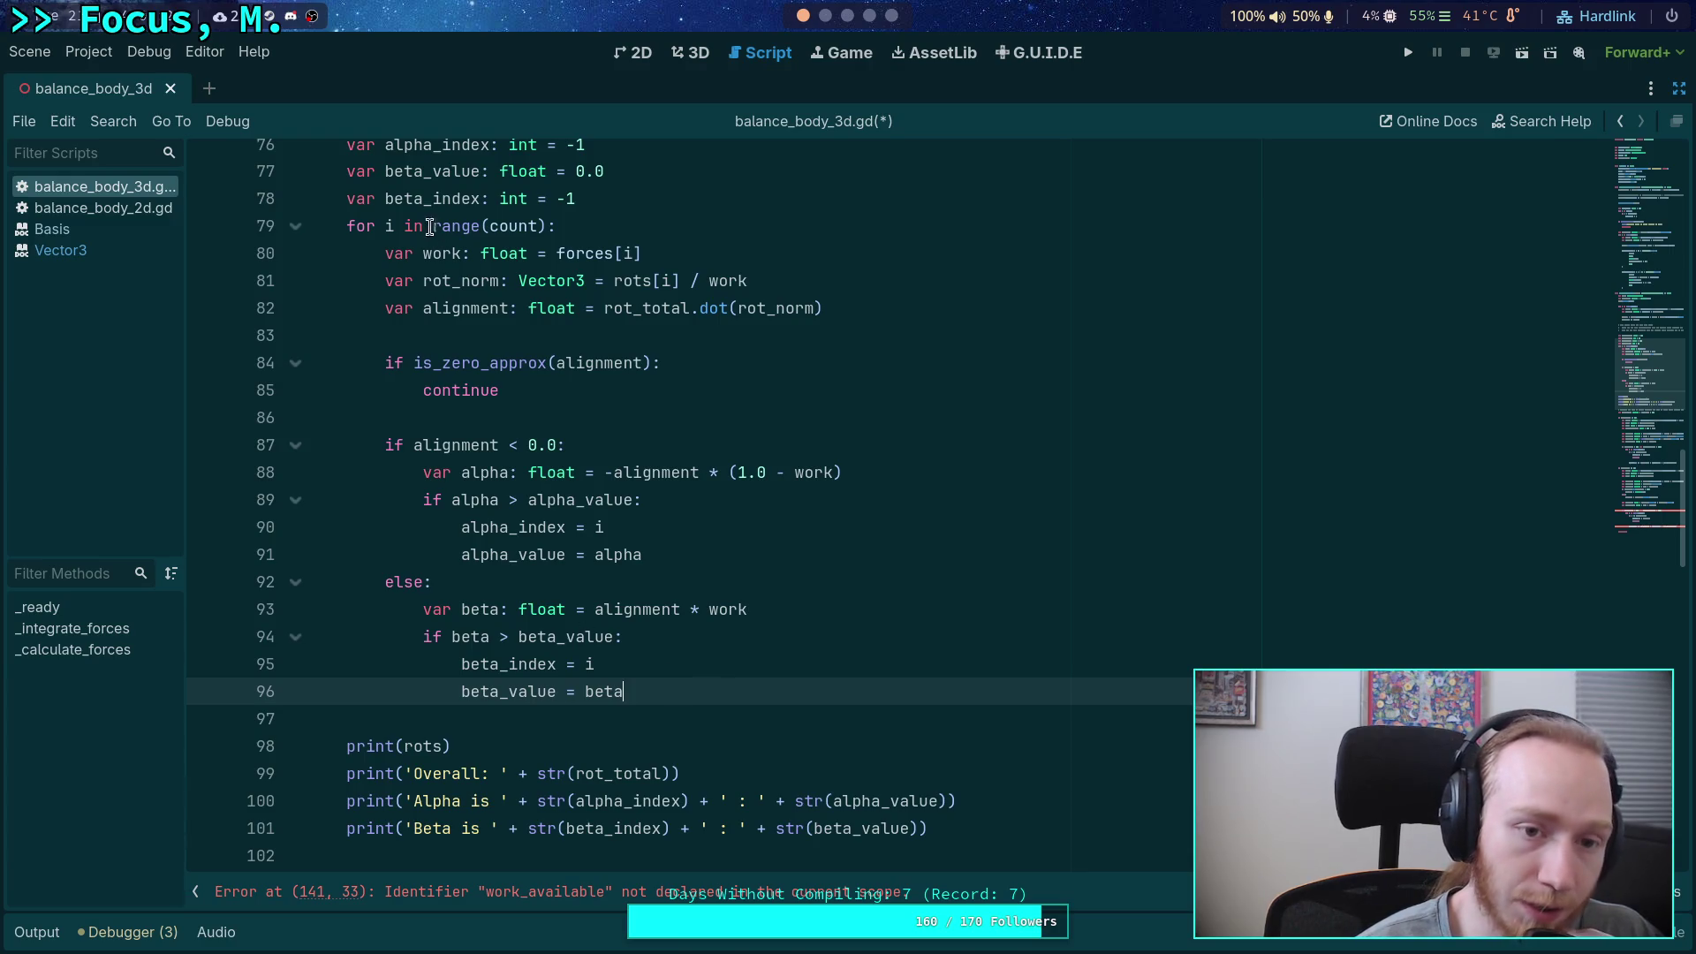
{"action": "double_click", "coordinate": [433, 200]}
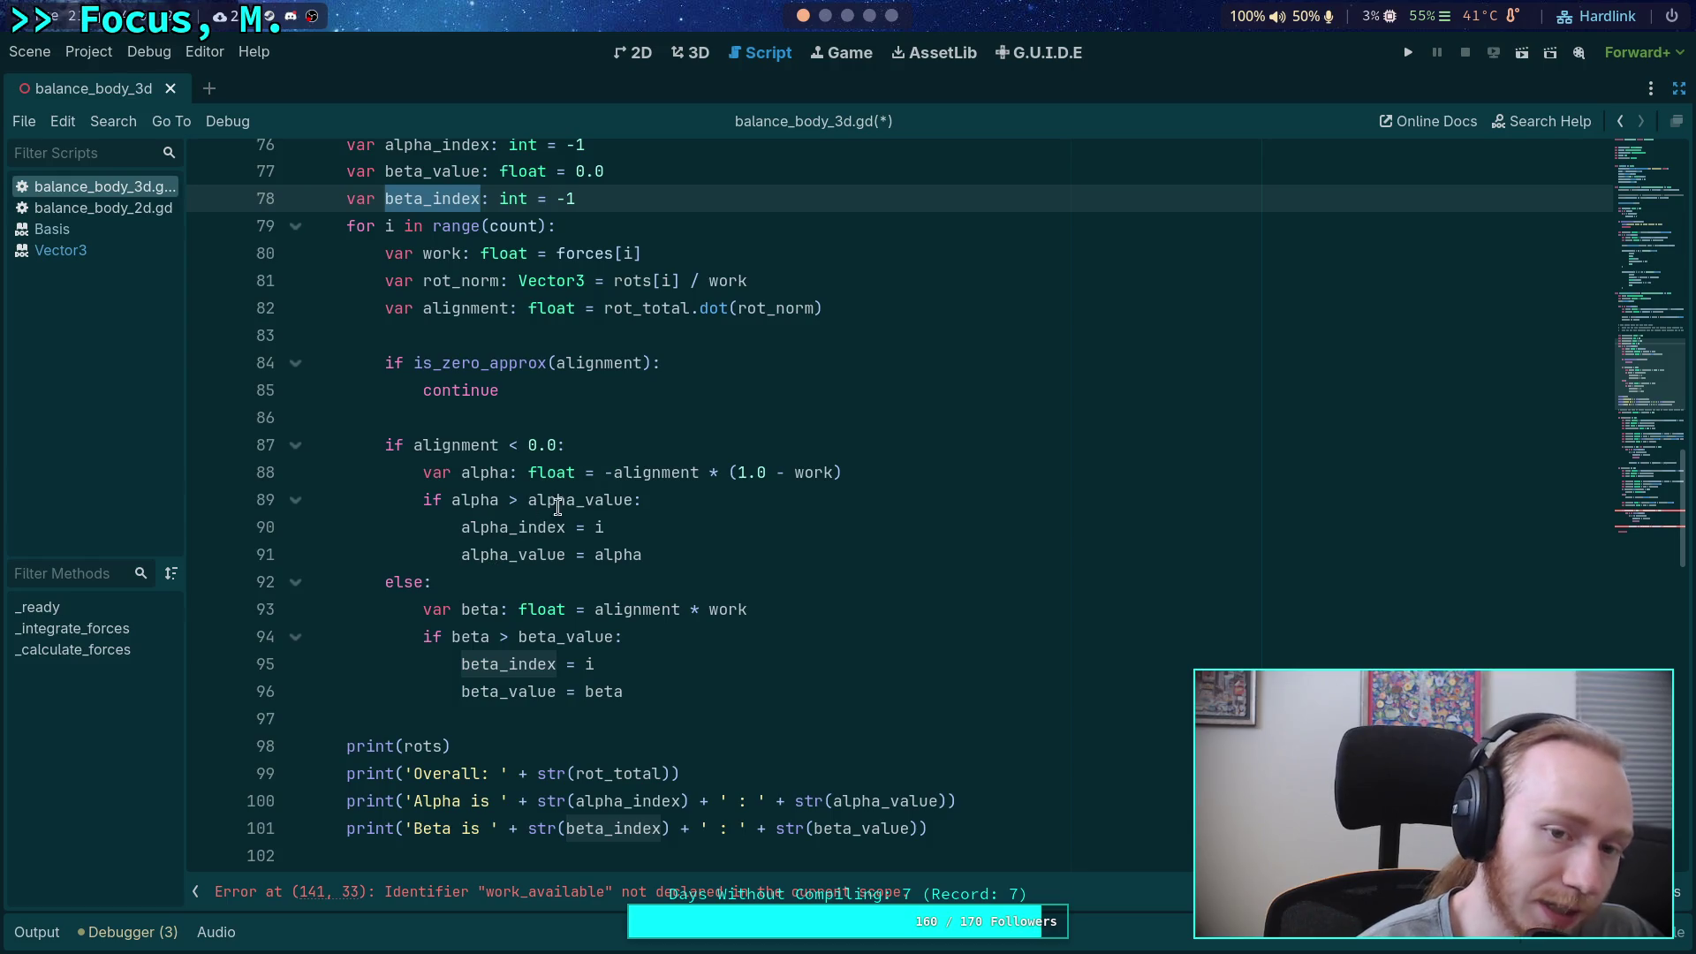
{"action": "mouse_move", "coordinate": [559, 528]}
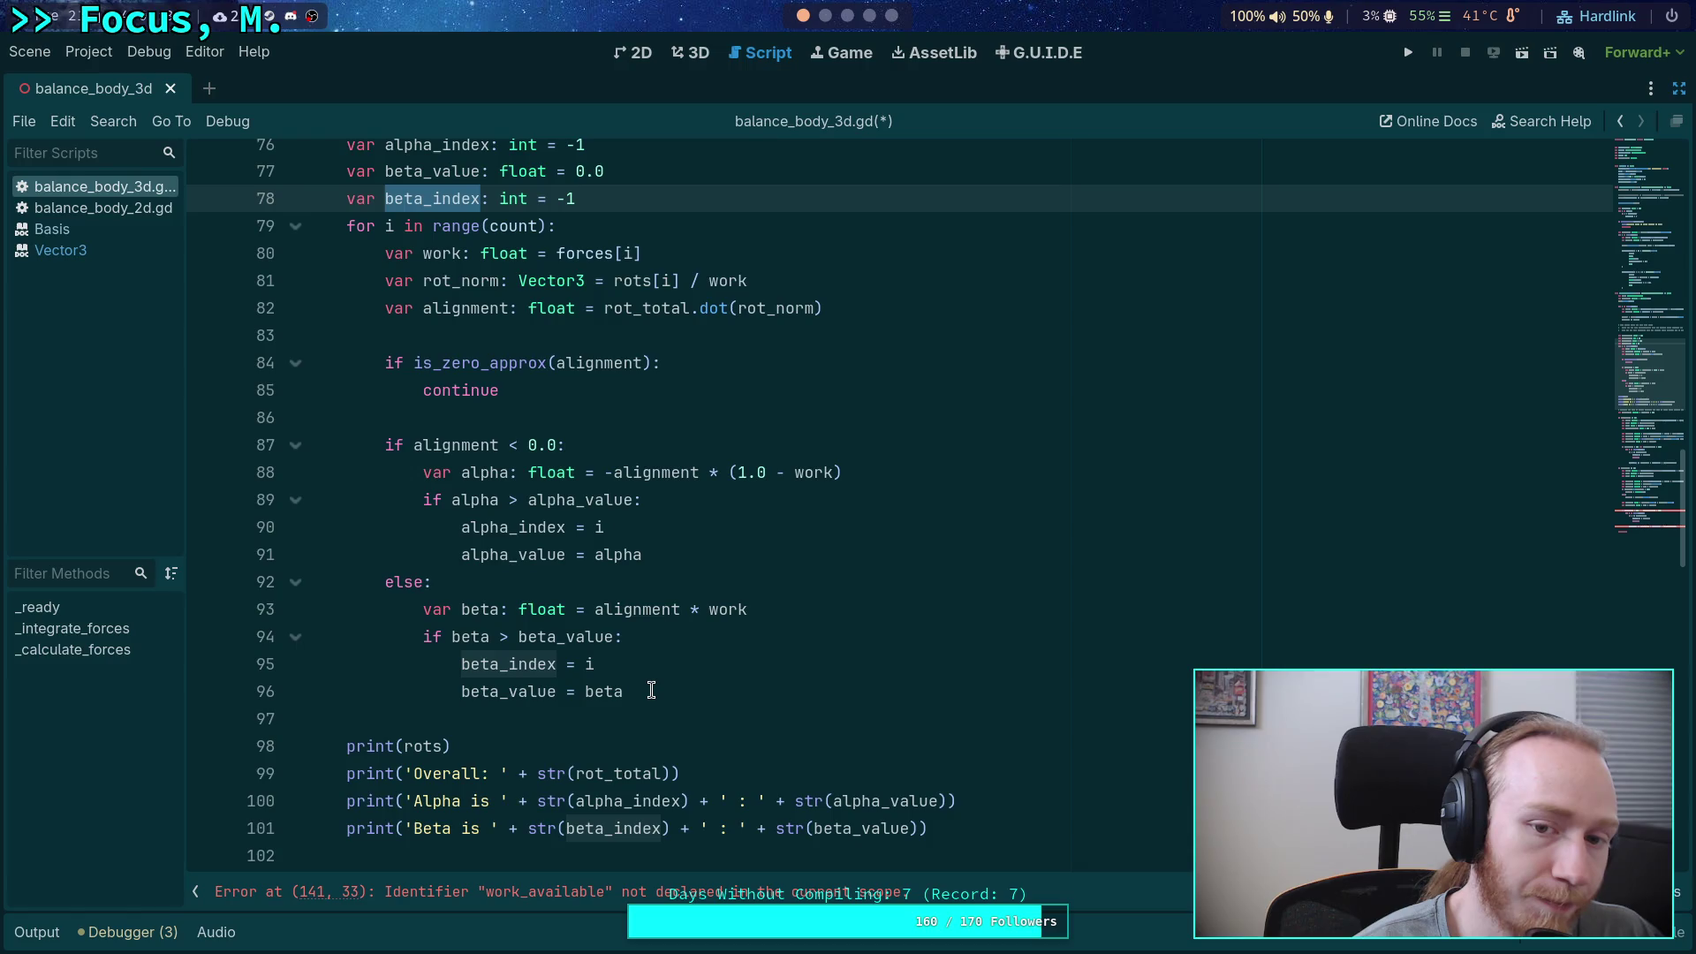
{"action": "left_click_drag", "start_coordinate": [394, 309], "coordinate": [874, 318]}
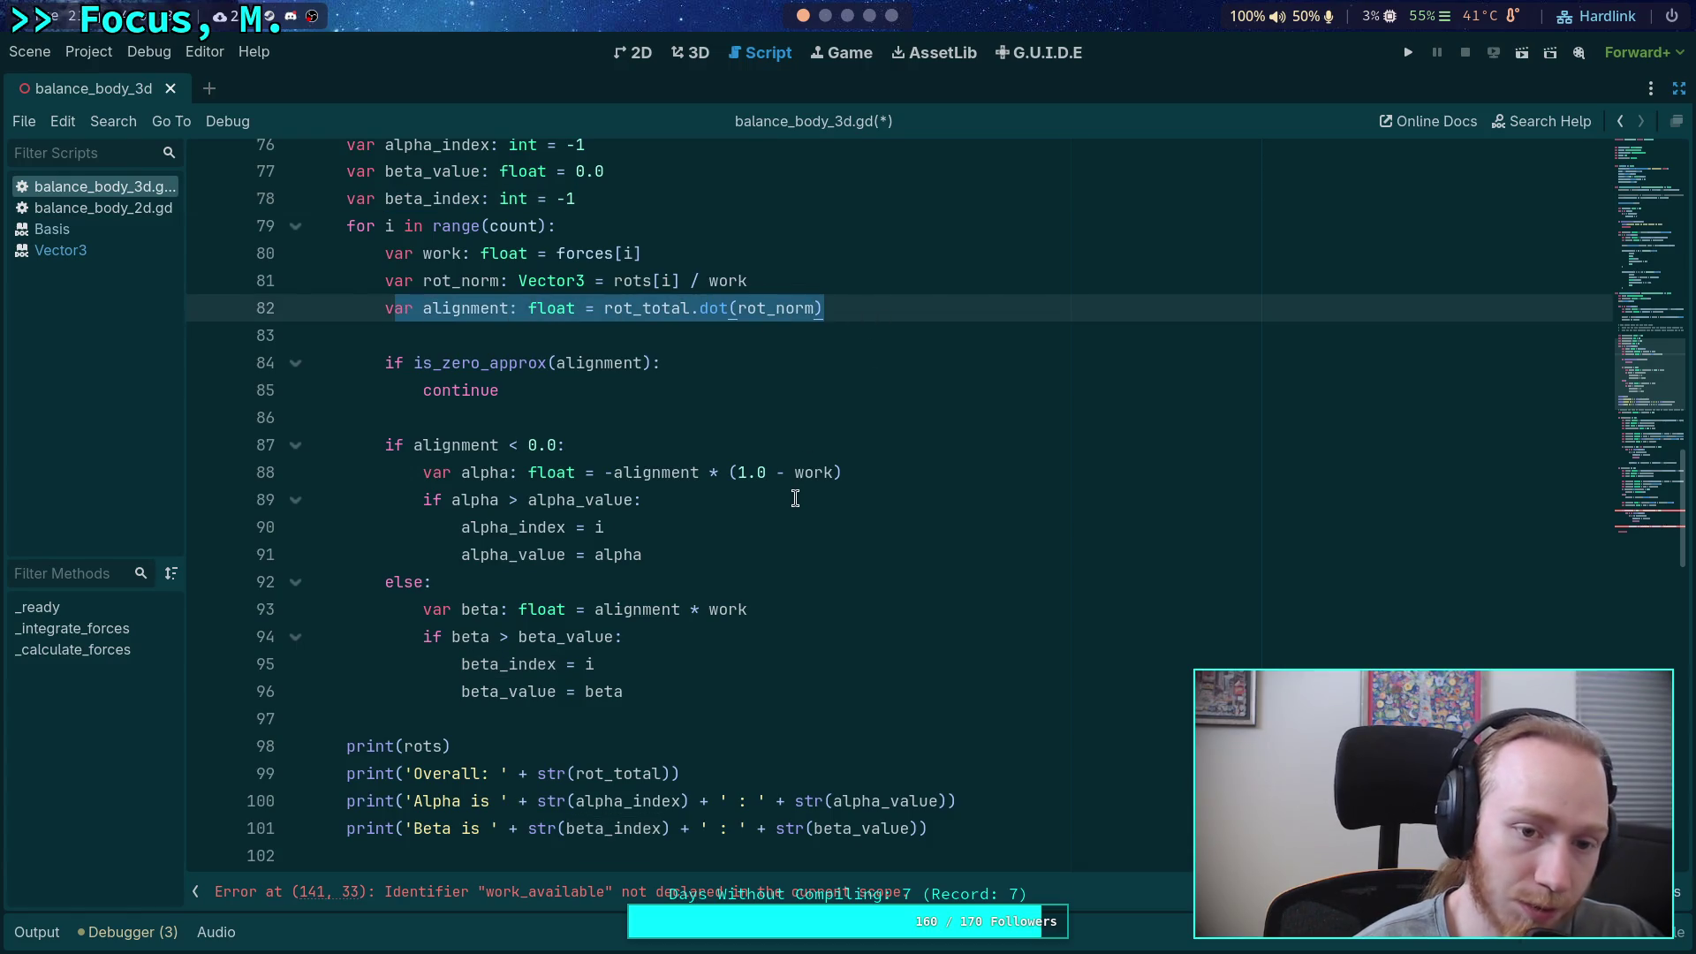
{"action": "left_click_drag", "start_coordinate": [552, 394], "coordinate": [385, 362]}
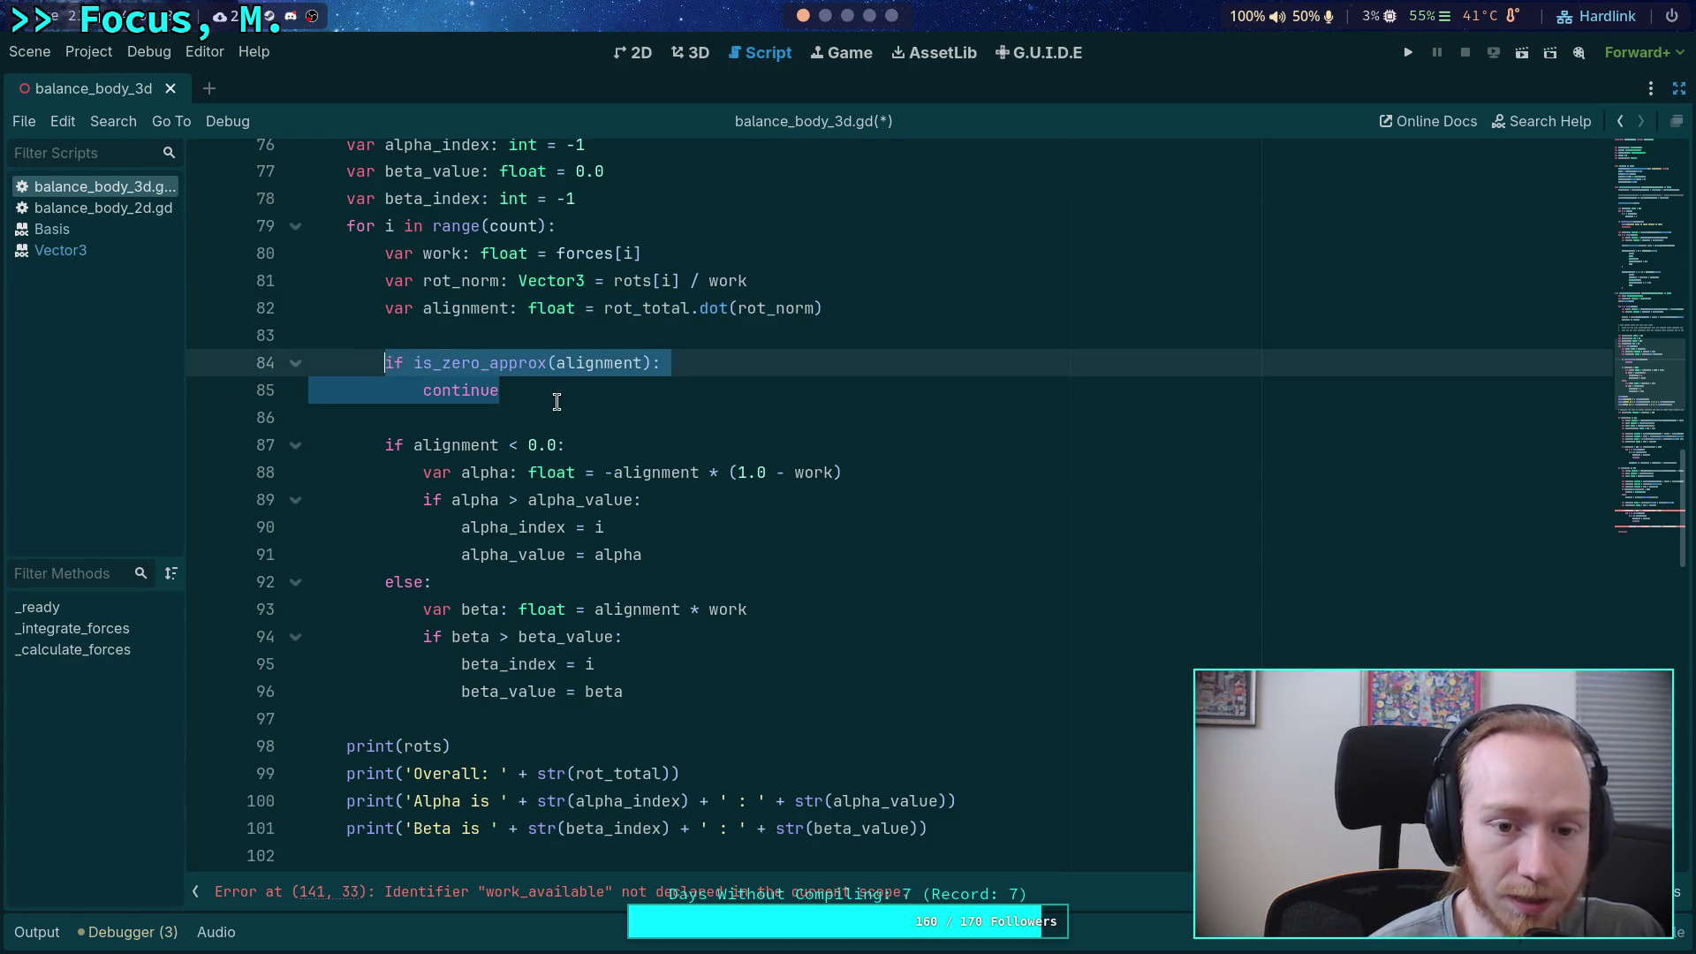
{"action": "left_click_drag", "start_coordinate": [548, 398], "coordinate": [424, 387]}
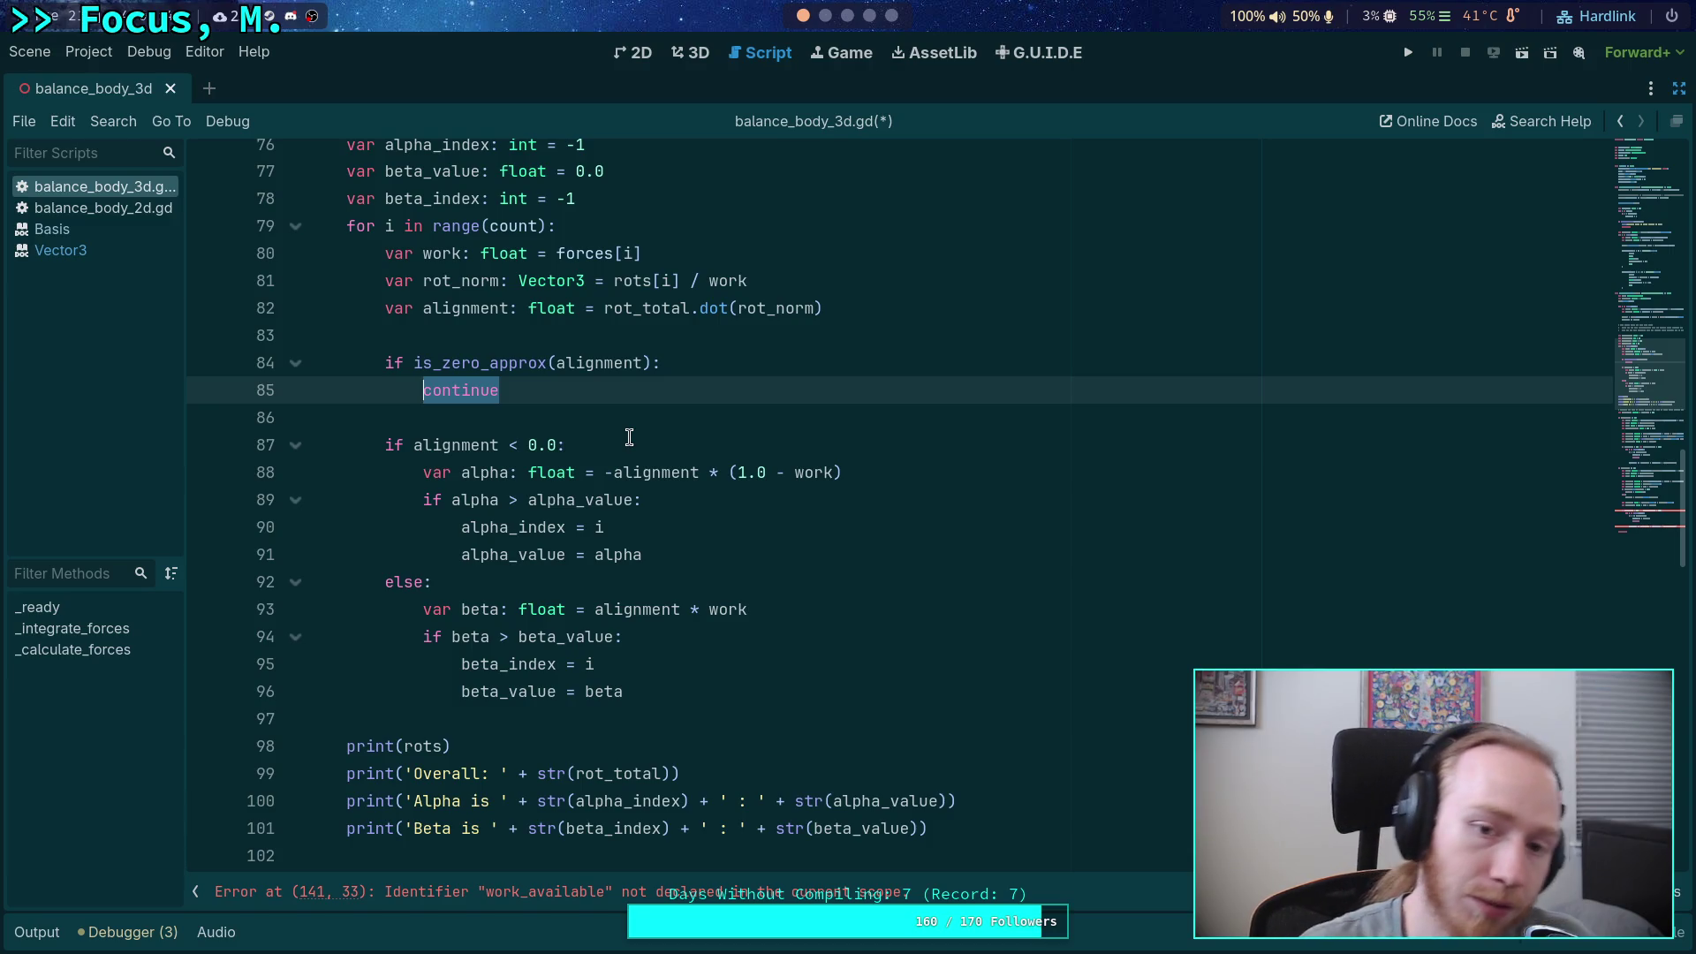
{"action": "scroll", "coordinate": [629, 437], "scroll_direction": "up", "scroll_amount": 6}
{"action": "scroll", "coordinate": [649, 531], "scroll_direction": "down", "scroll_amount": 4}
{"action": "left_click", "coordinate": [734, 558]}
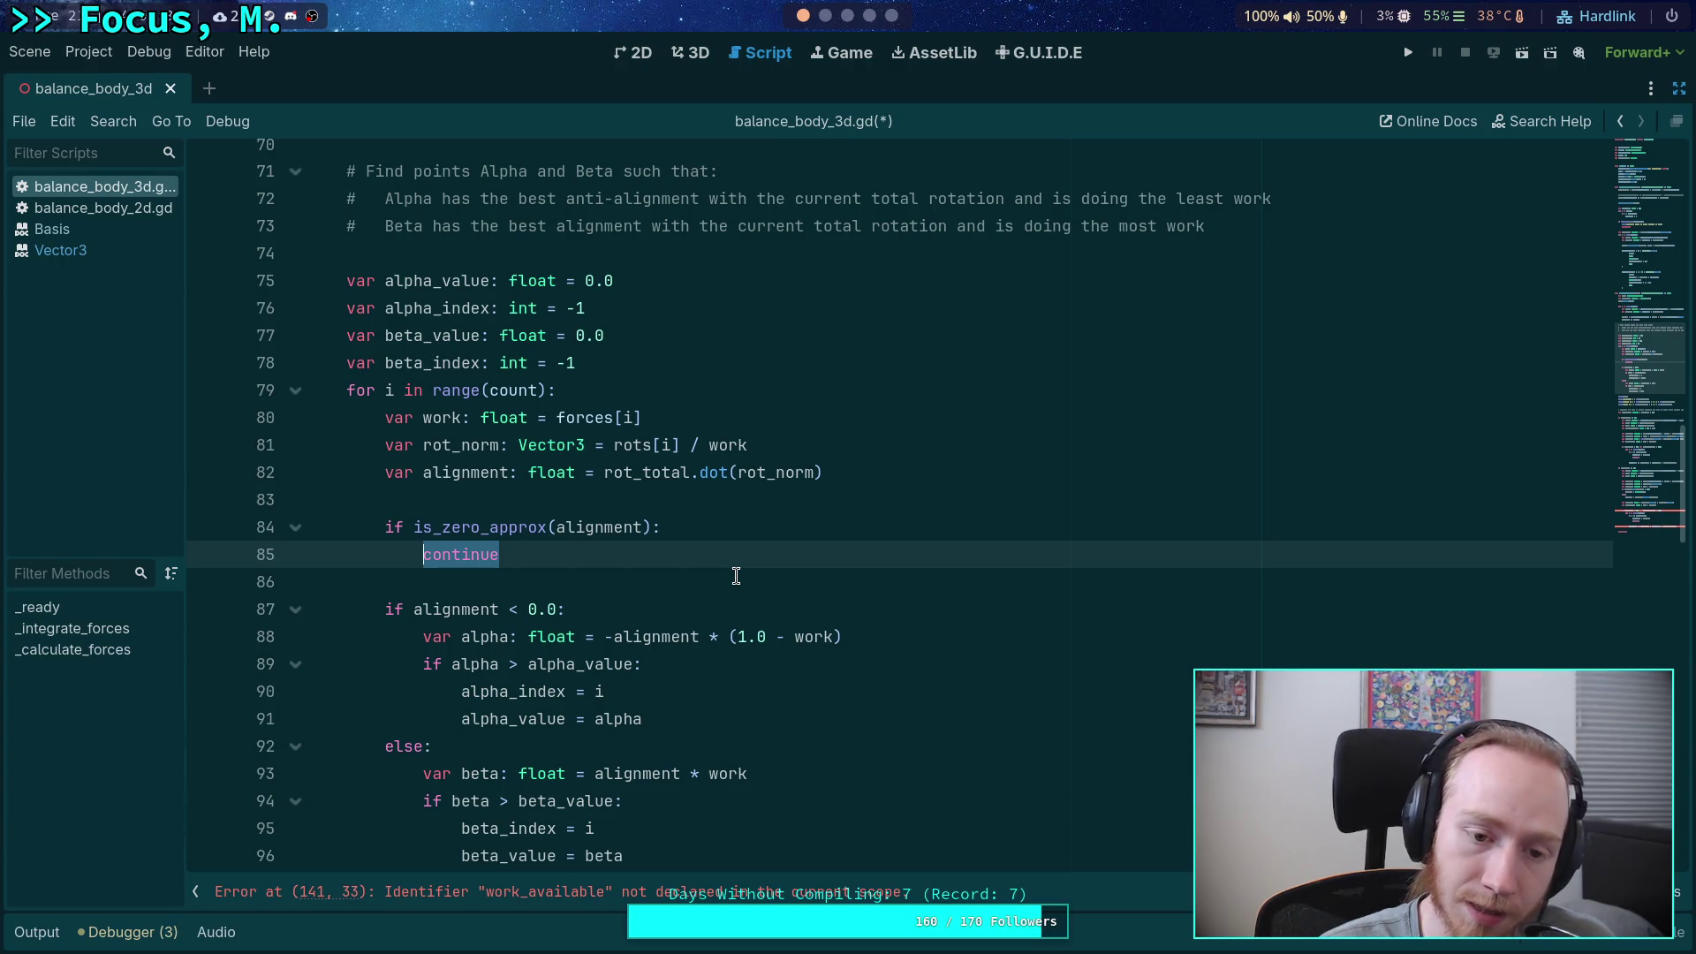
{"action": "double_click", "coordinate": [773, 473]}
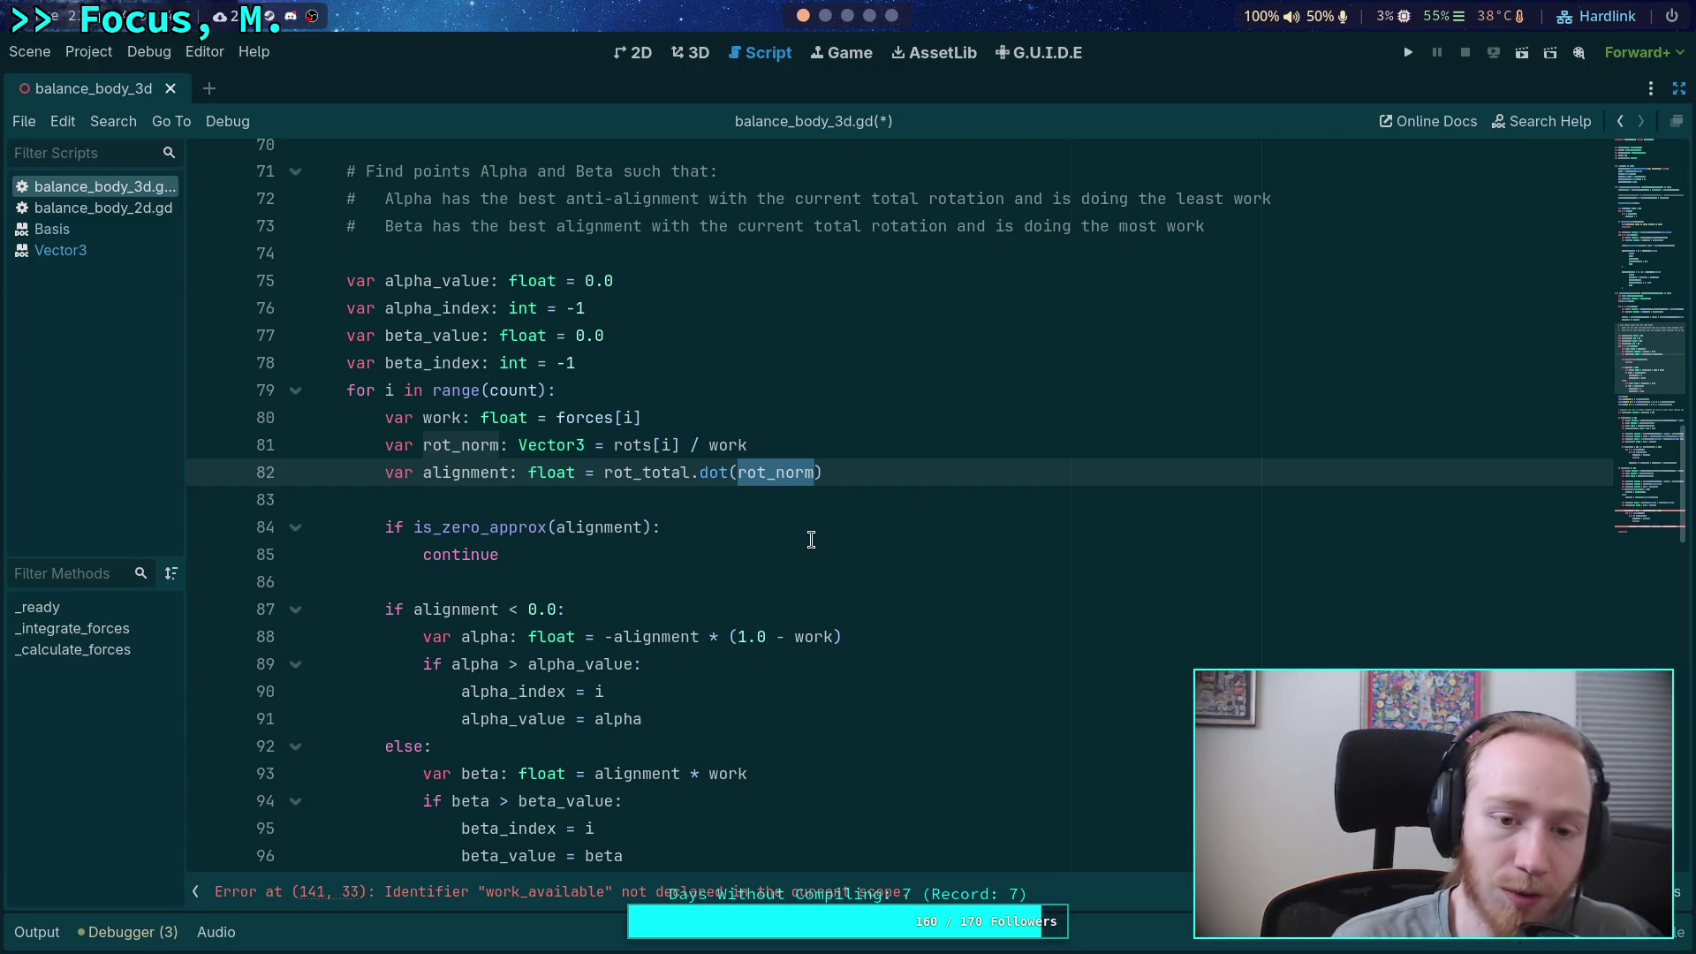
- Start an unfinished 'if is_ze' line right after the work assignment
{"action": "double_click", "coordinate": [729, 446]}
{"action": "left_click", "coordinate": [751, 421]}
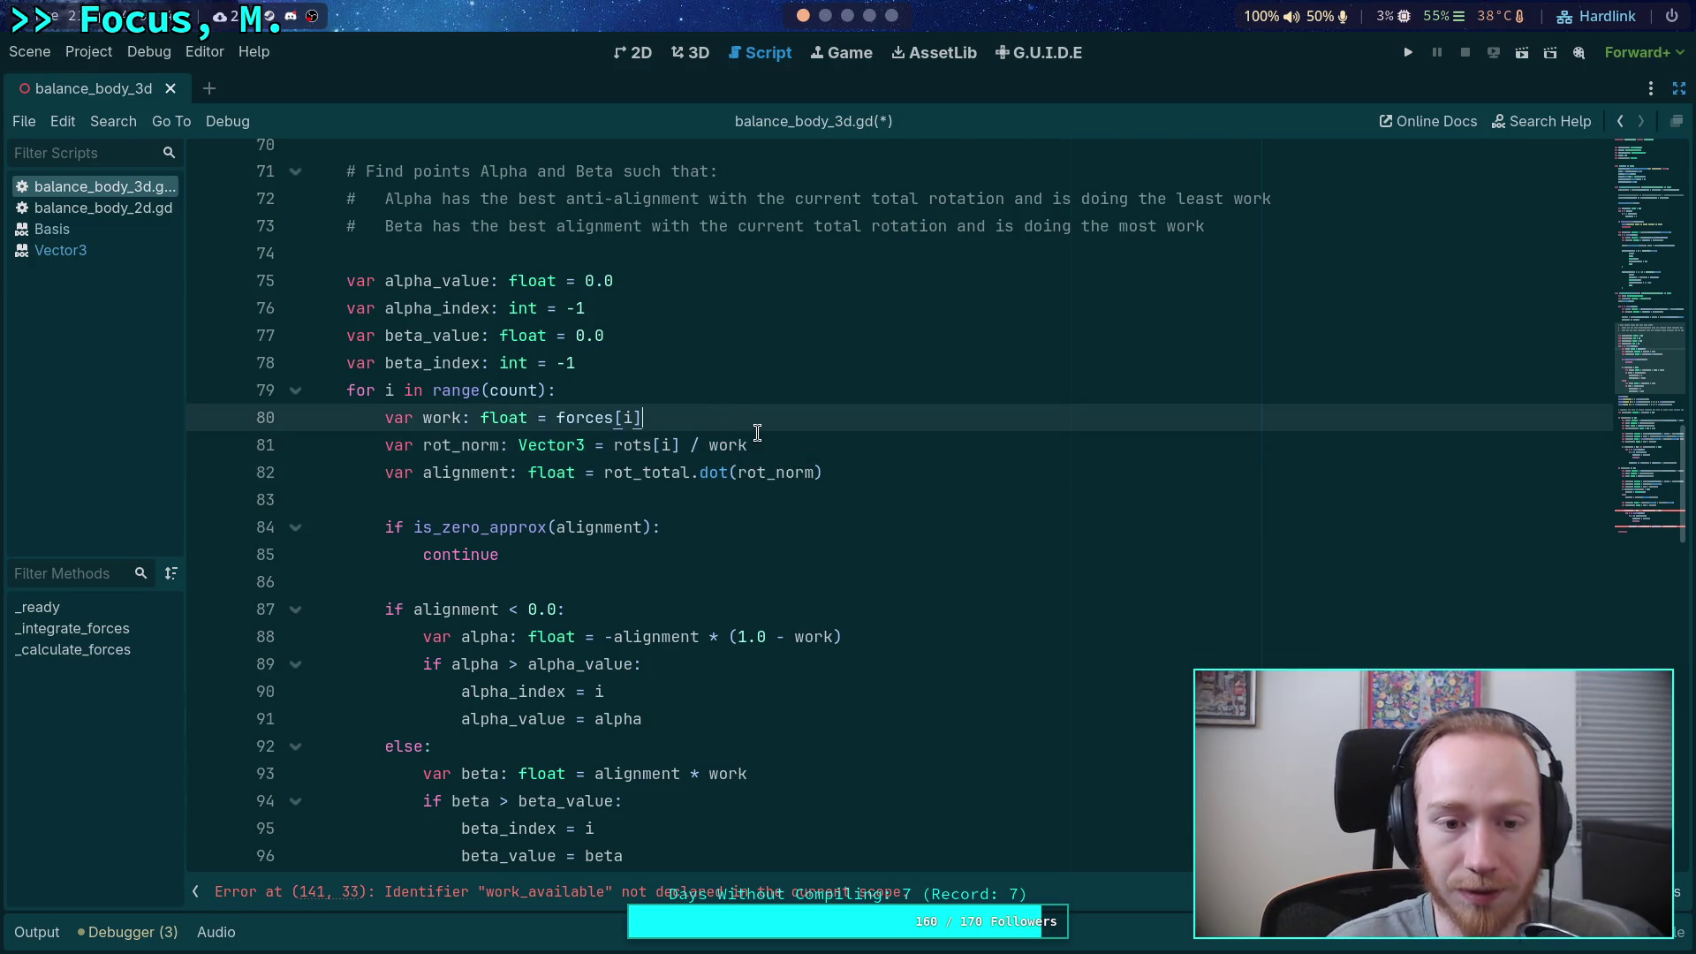
{"action": "key", "text": "Return"}
{"action": "type", "text": "if "}
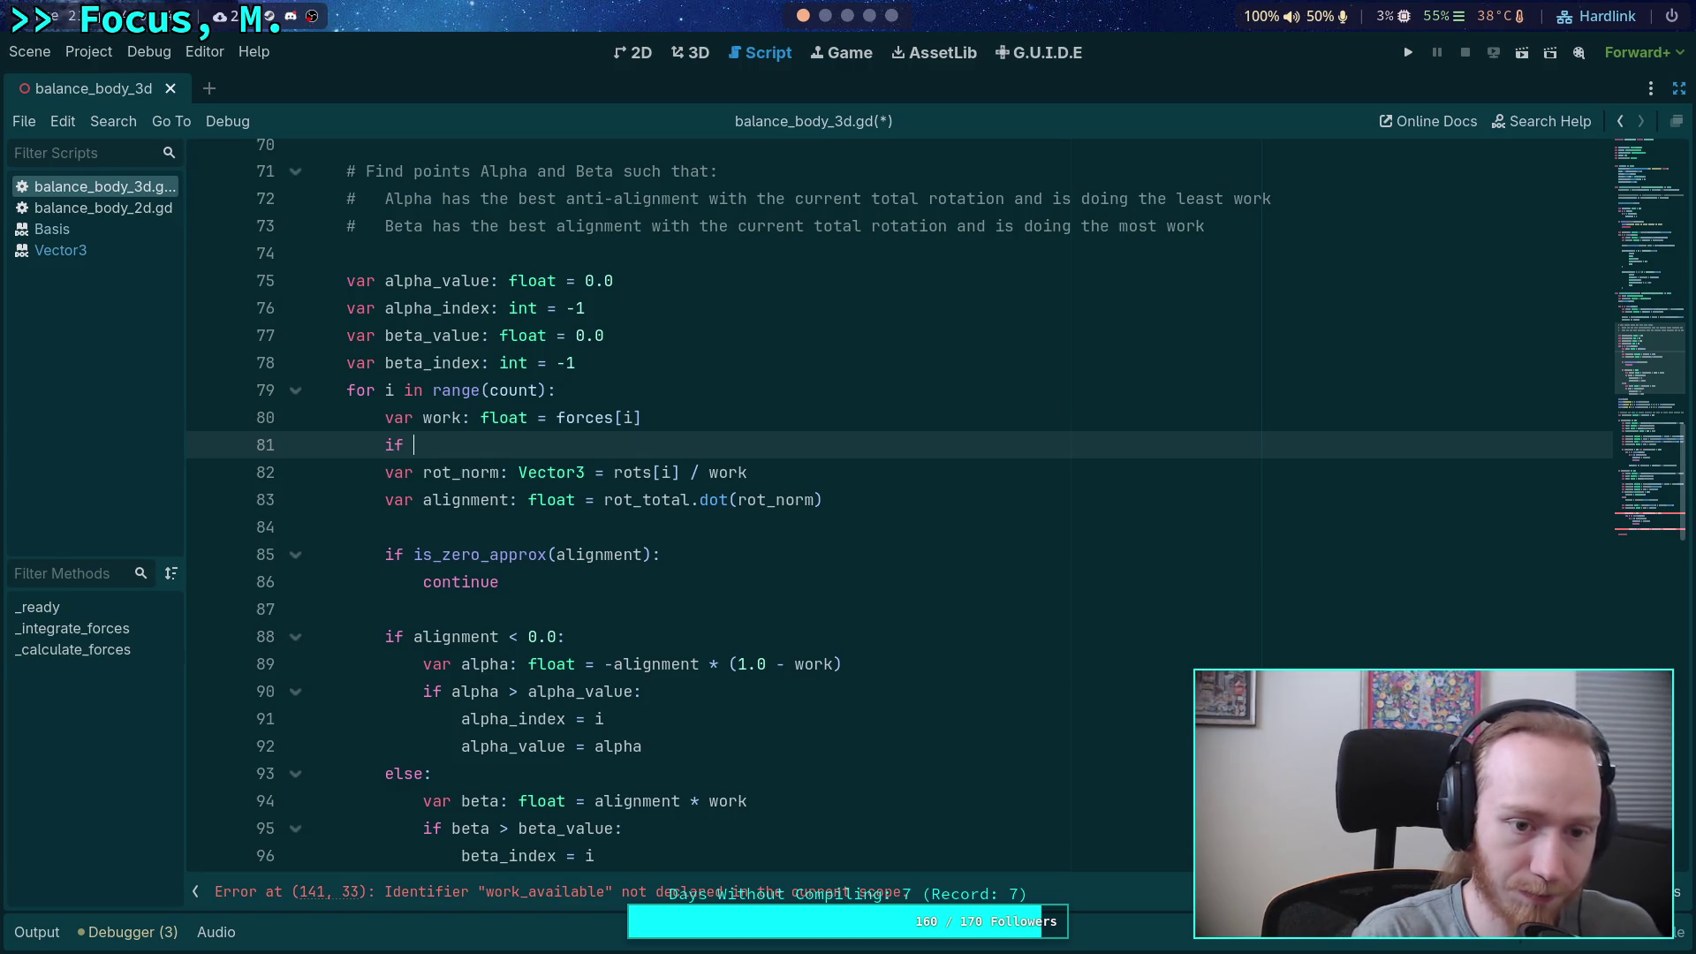
{"action": "type", "text": "work"}
{"action": "key", "text": "BackSpace"}
{"action": "key", "text": "BackSpace"}
{"action": "key", "text": "BackSpace"}
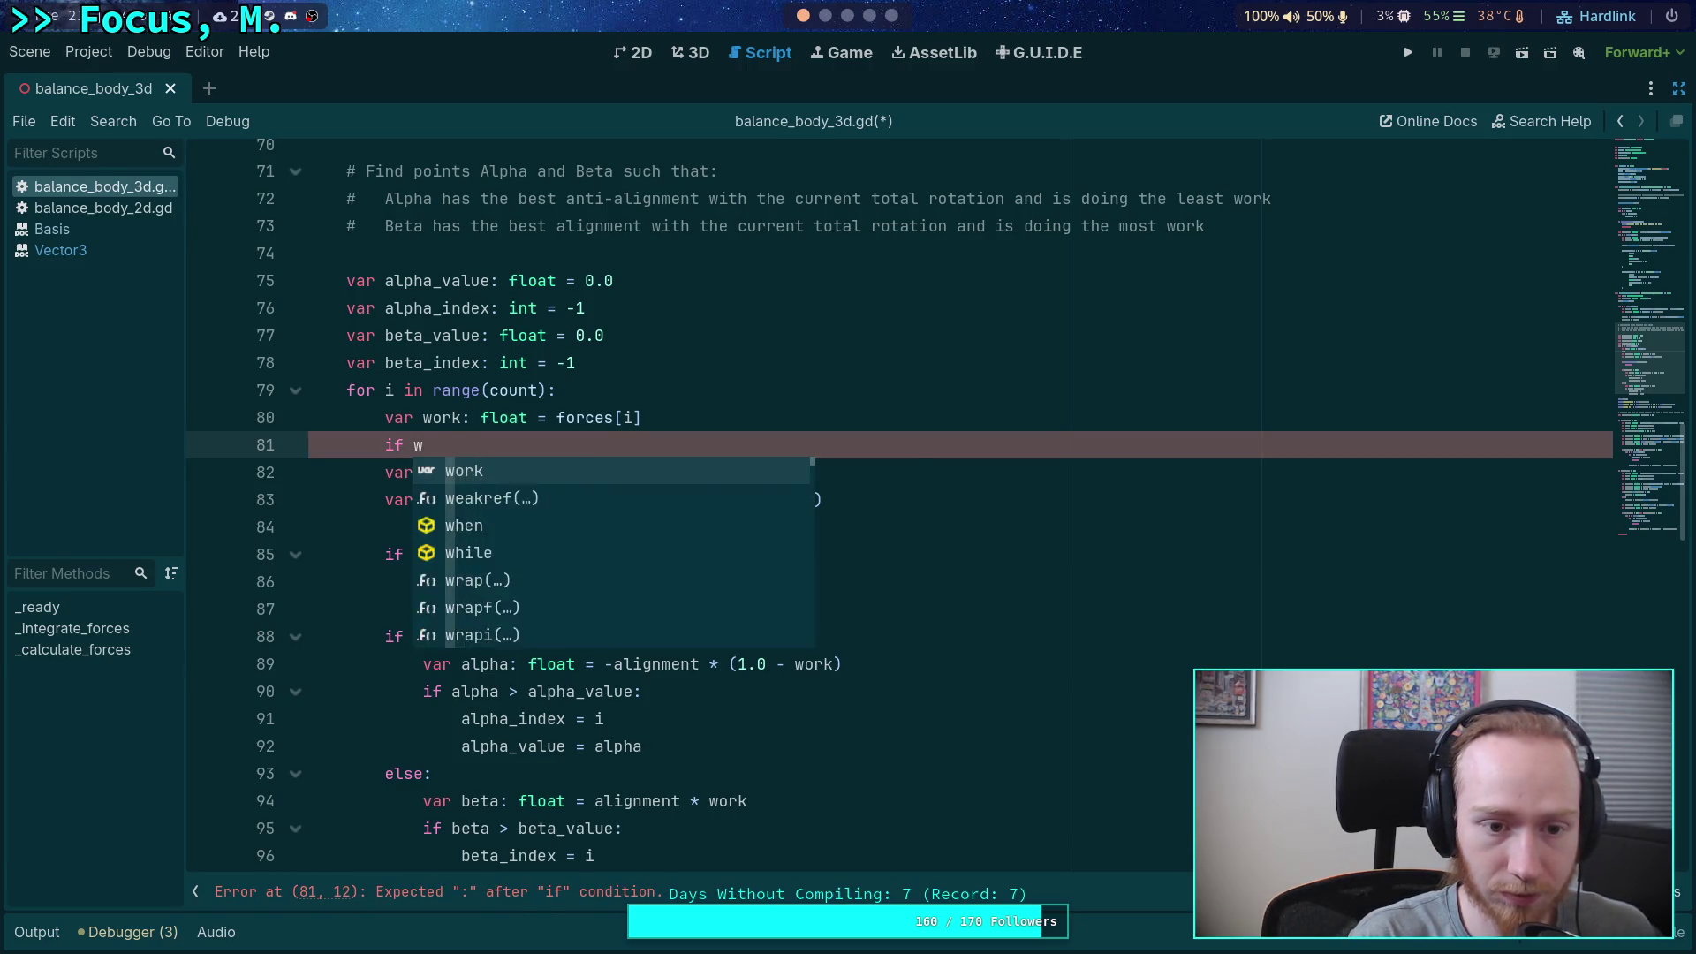
{"action": "type", "text": "is_ze"}
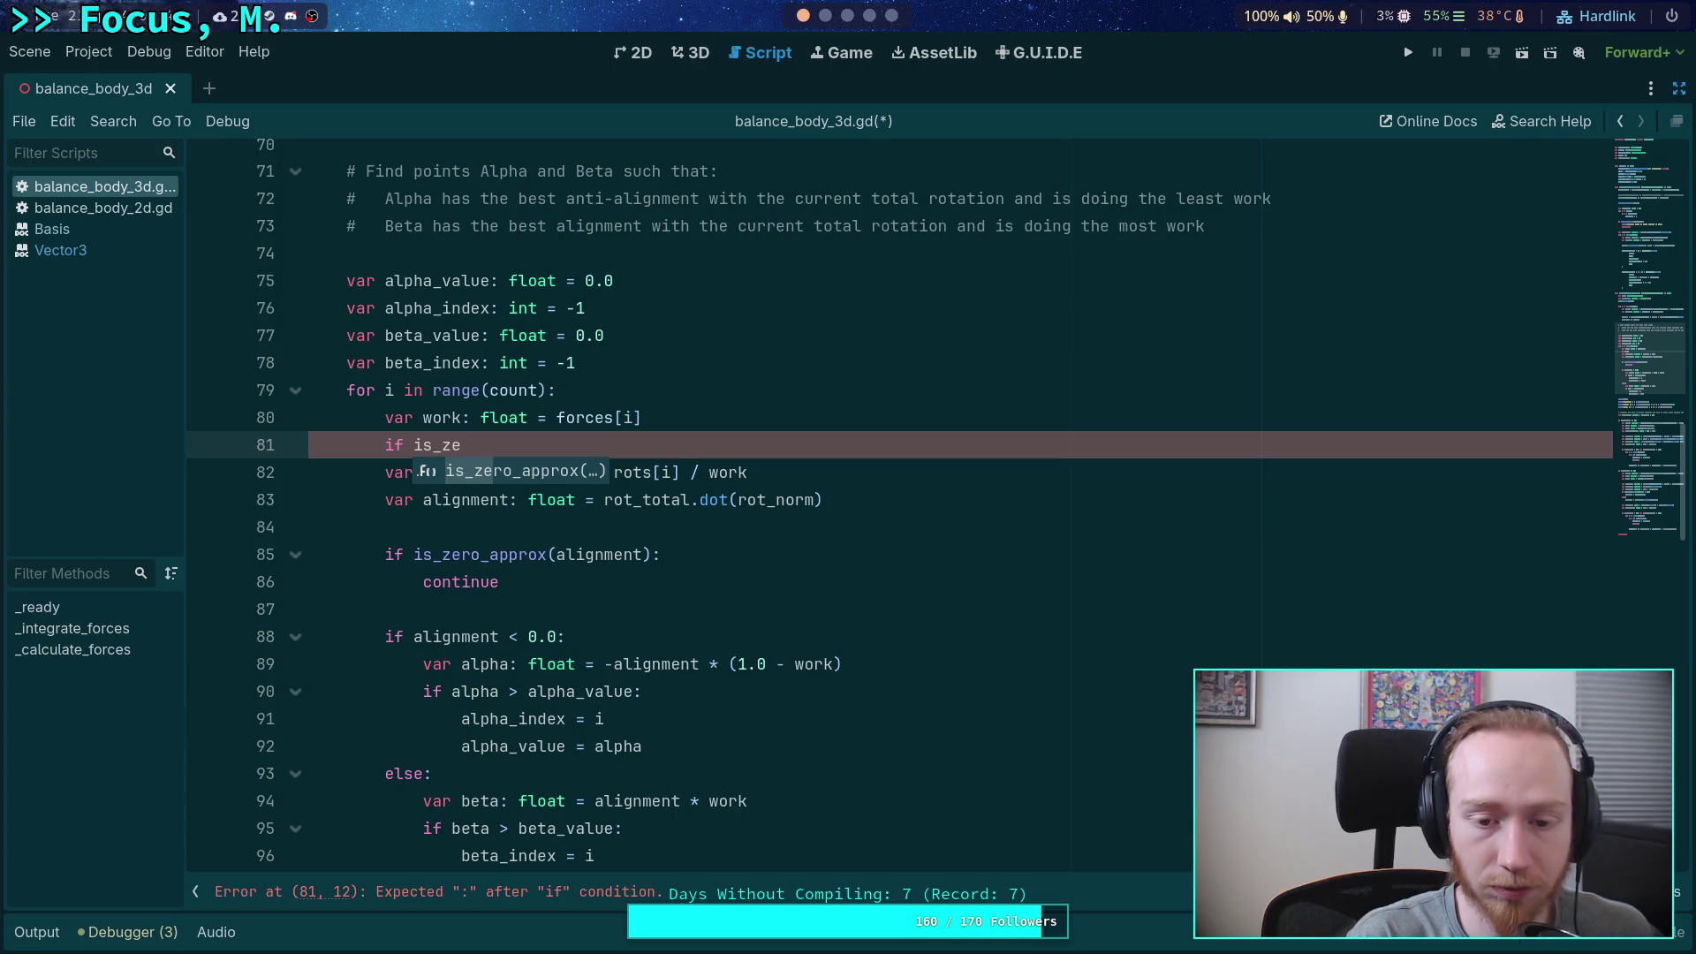
{"action": "key", "text": "Escape"}
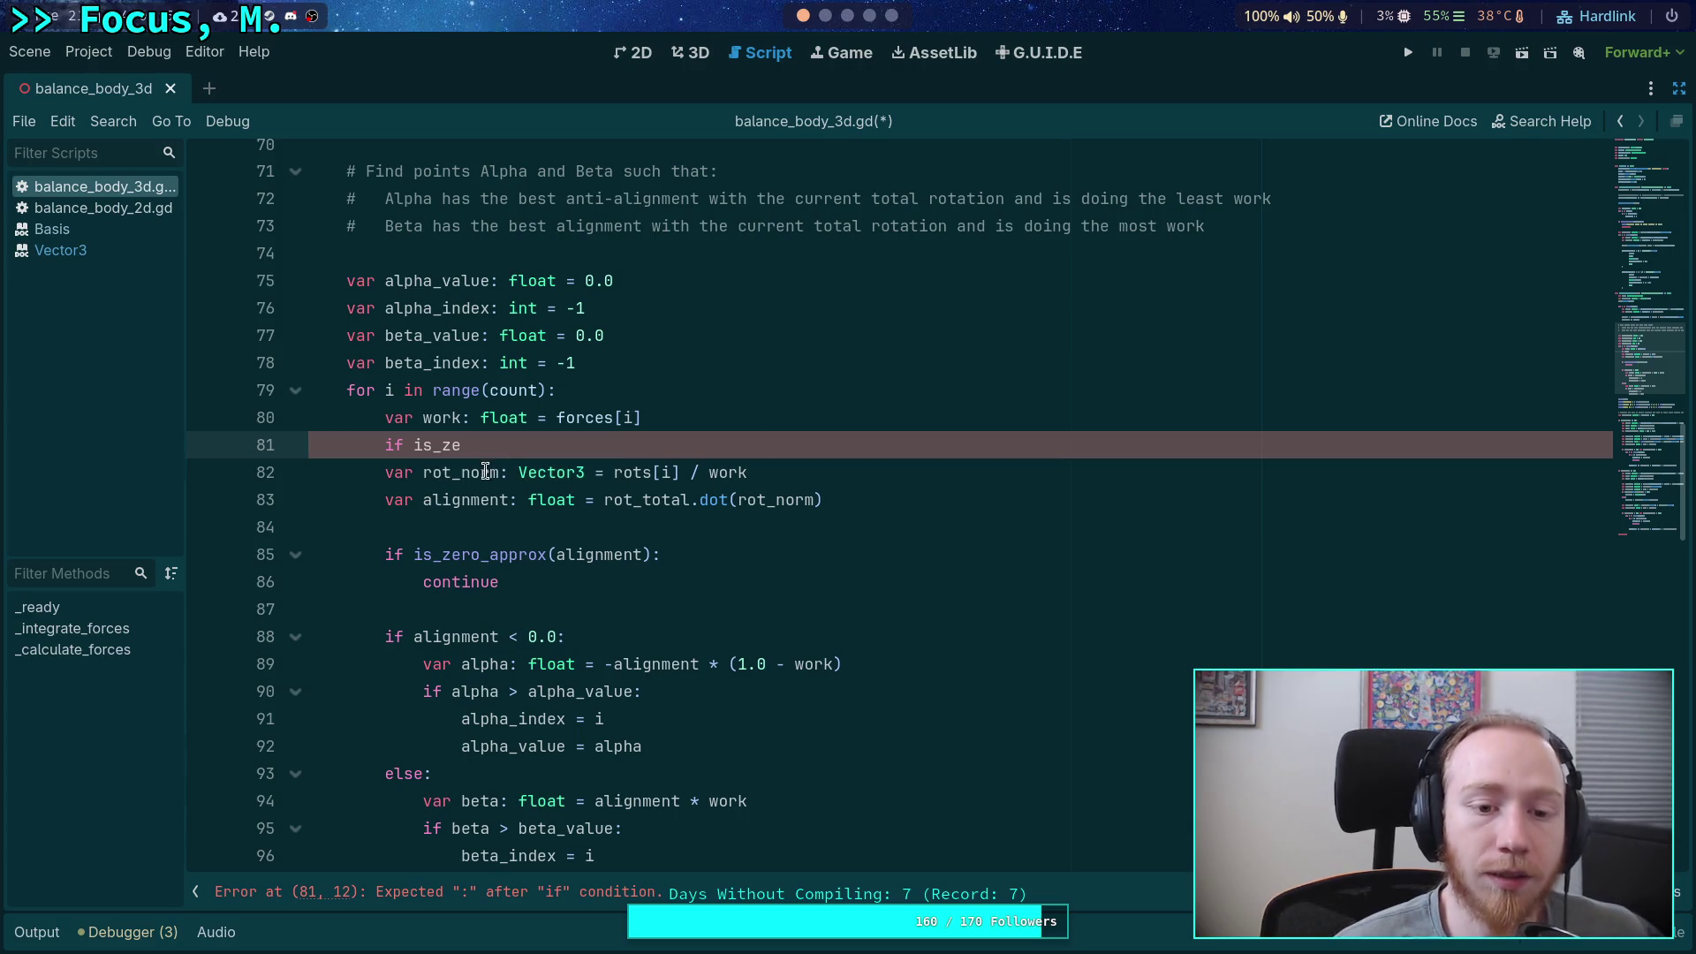
- Review the rot_norm uses, then return to the rots declaration at the top of _calculate_forces
{"action": "double_click", "coordinate": [492, 473]}
{"action": "scroll", "coordinate": [693, 539], "scroll_direction": "down", "scroll_amount": 7}
{"action": "scroll", "coordinate": [693, 539], "scroll_direction": "down", "scroll_amount": 4}
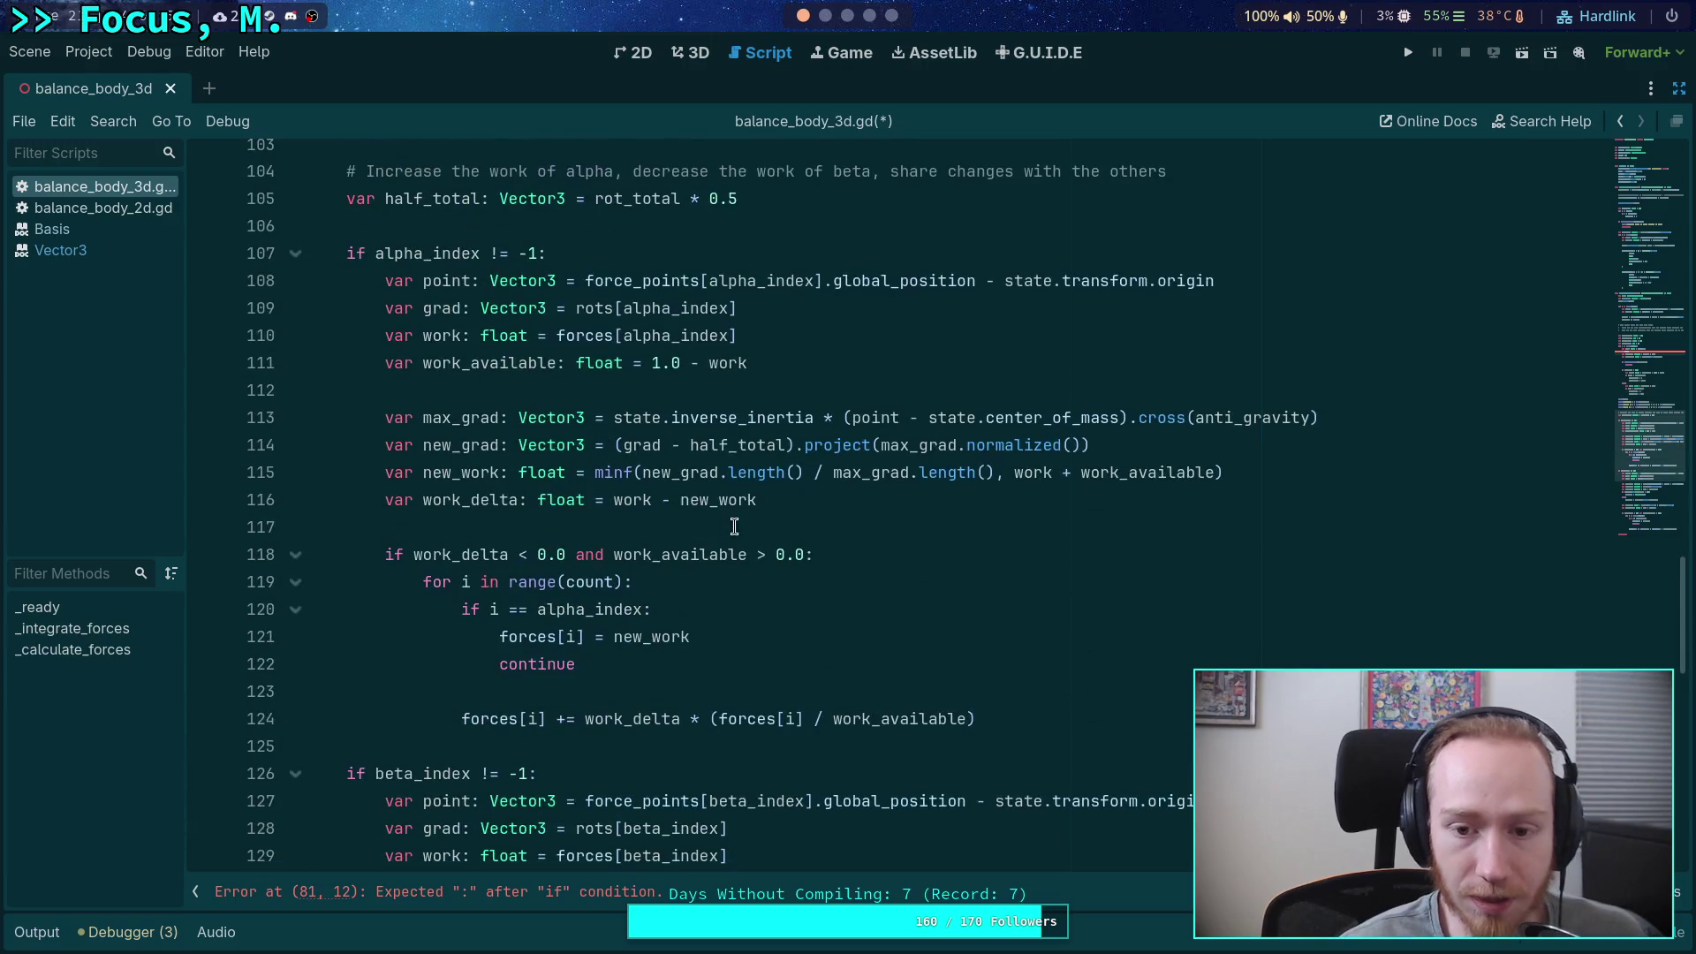
{"action": "left_click_drag", "start_coordinate": [1349, 417], "coordinate": [614, 417]}
{"action": "scroll", "coordinate": [639, 415], "scroll_direction": "up", "scroll_amount": 4}
{"action": "scroll", "coordinate": [639, 415], "scroll_direction": "up", "scroll_amount": 8}
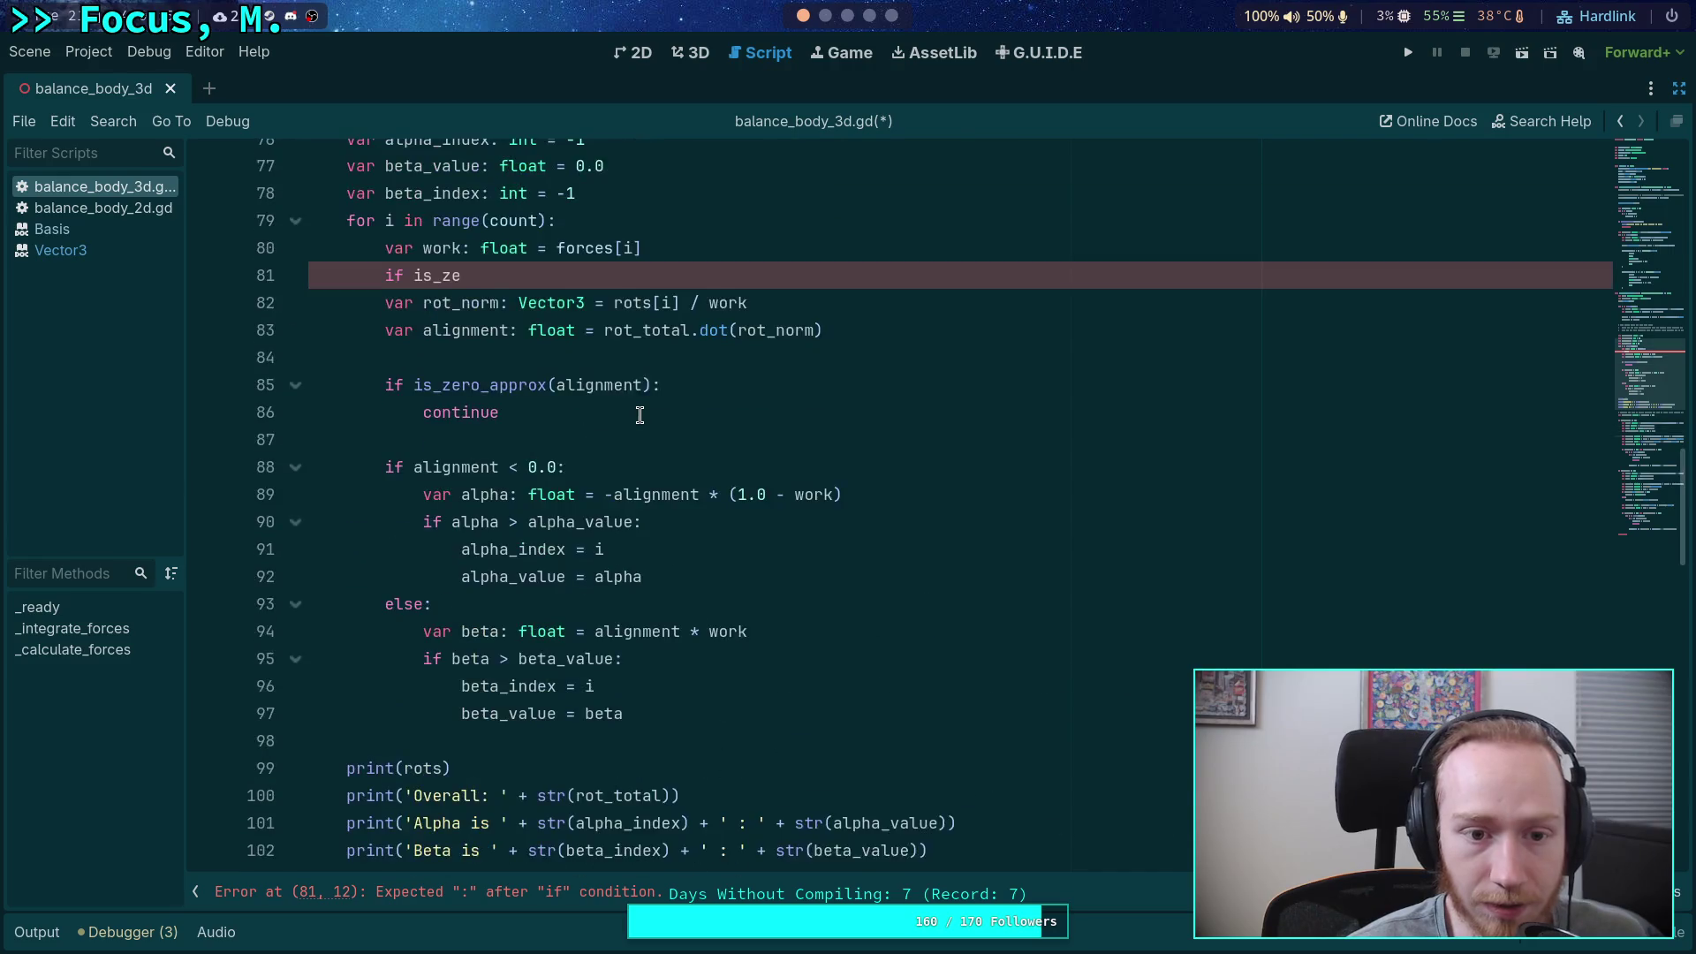
{"action": "scroll", "coordinate": [651, 459], "scroll_direction": "down", "scroll_amount": 8}
{"action": "scroll", "coordinate": [651, 459], "scroll_direction": "down", "scroll_amount": 1}
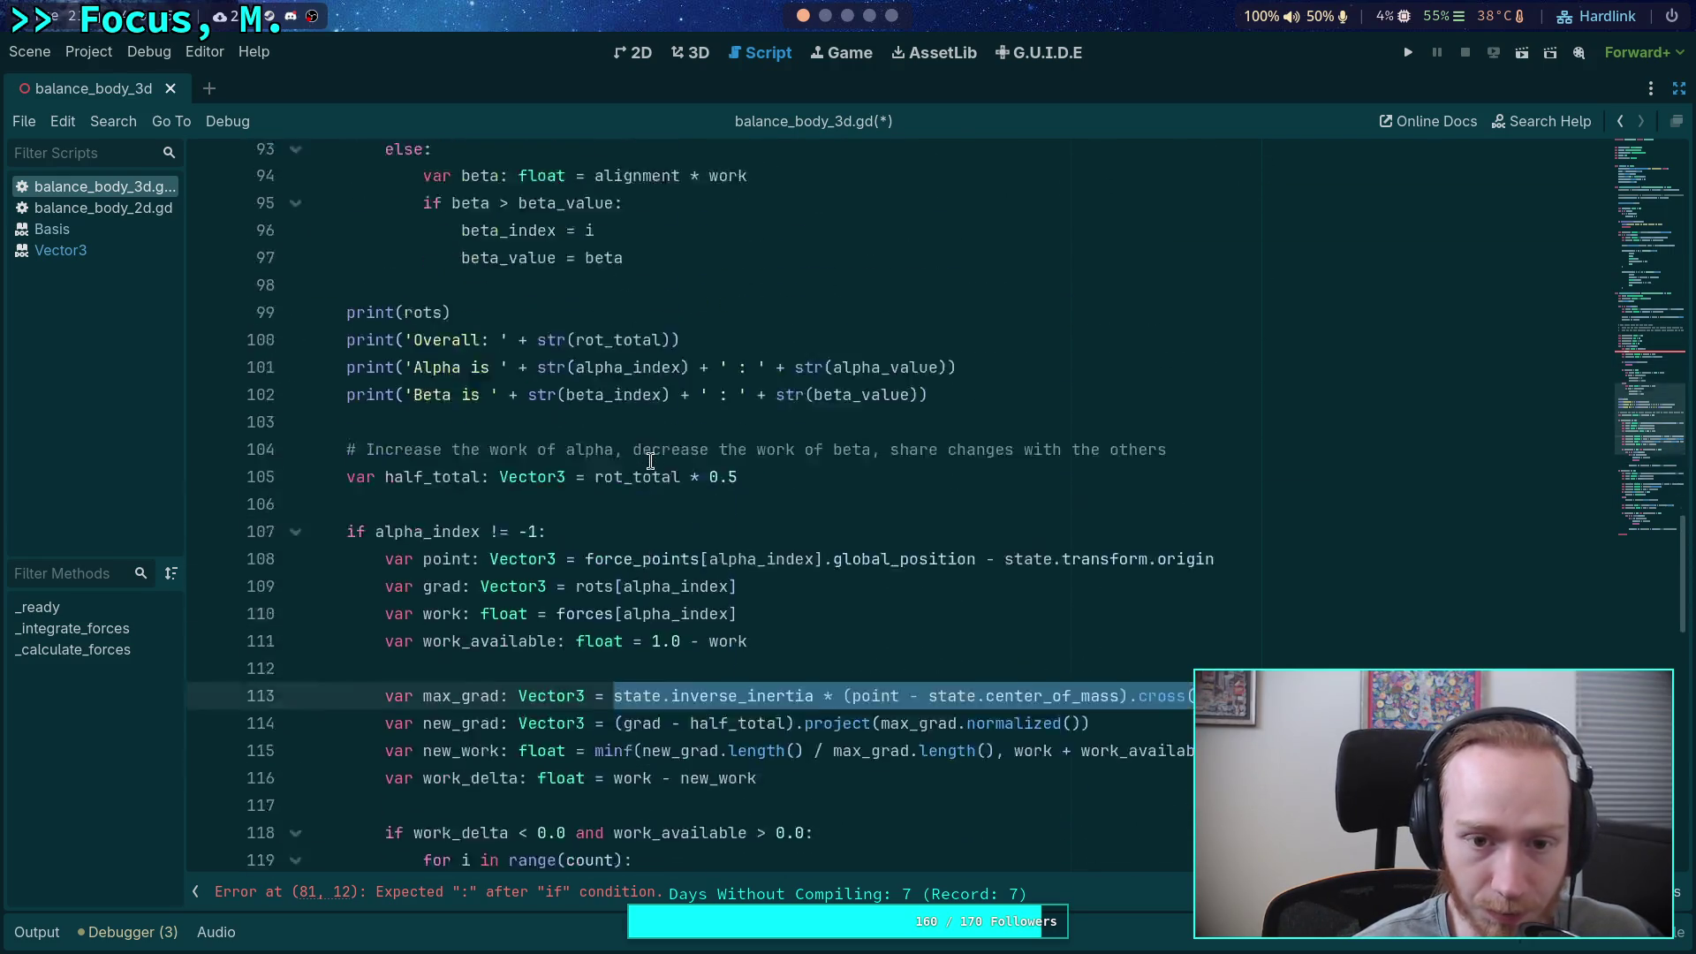
{"action": "scroll", "coordinate": [650, 459], "scroll_direction": "up", "scroll_amount": 10}
{"action": "scroll", "coordinate": [501, 612], "scroll_direction": "up", "scroll_amount": 3}
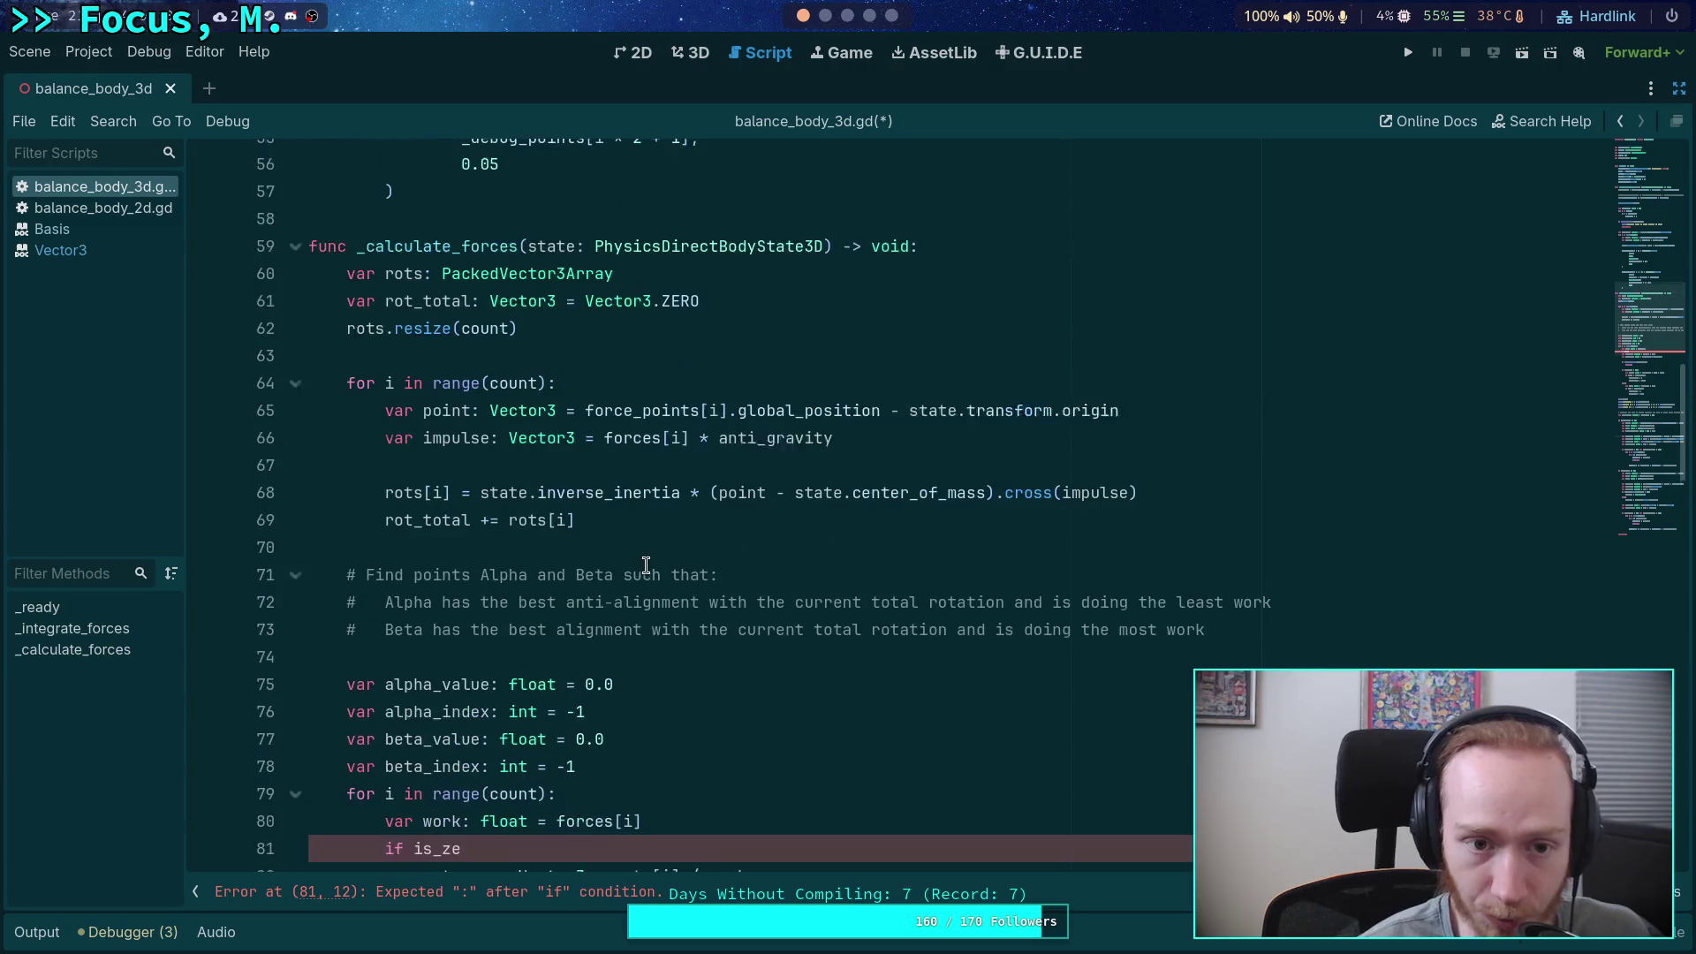
{"action": "left_click", "coordinate": [808, 288]}
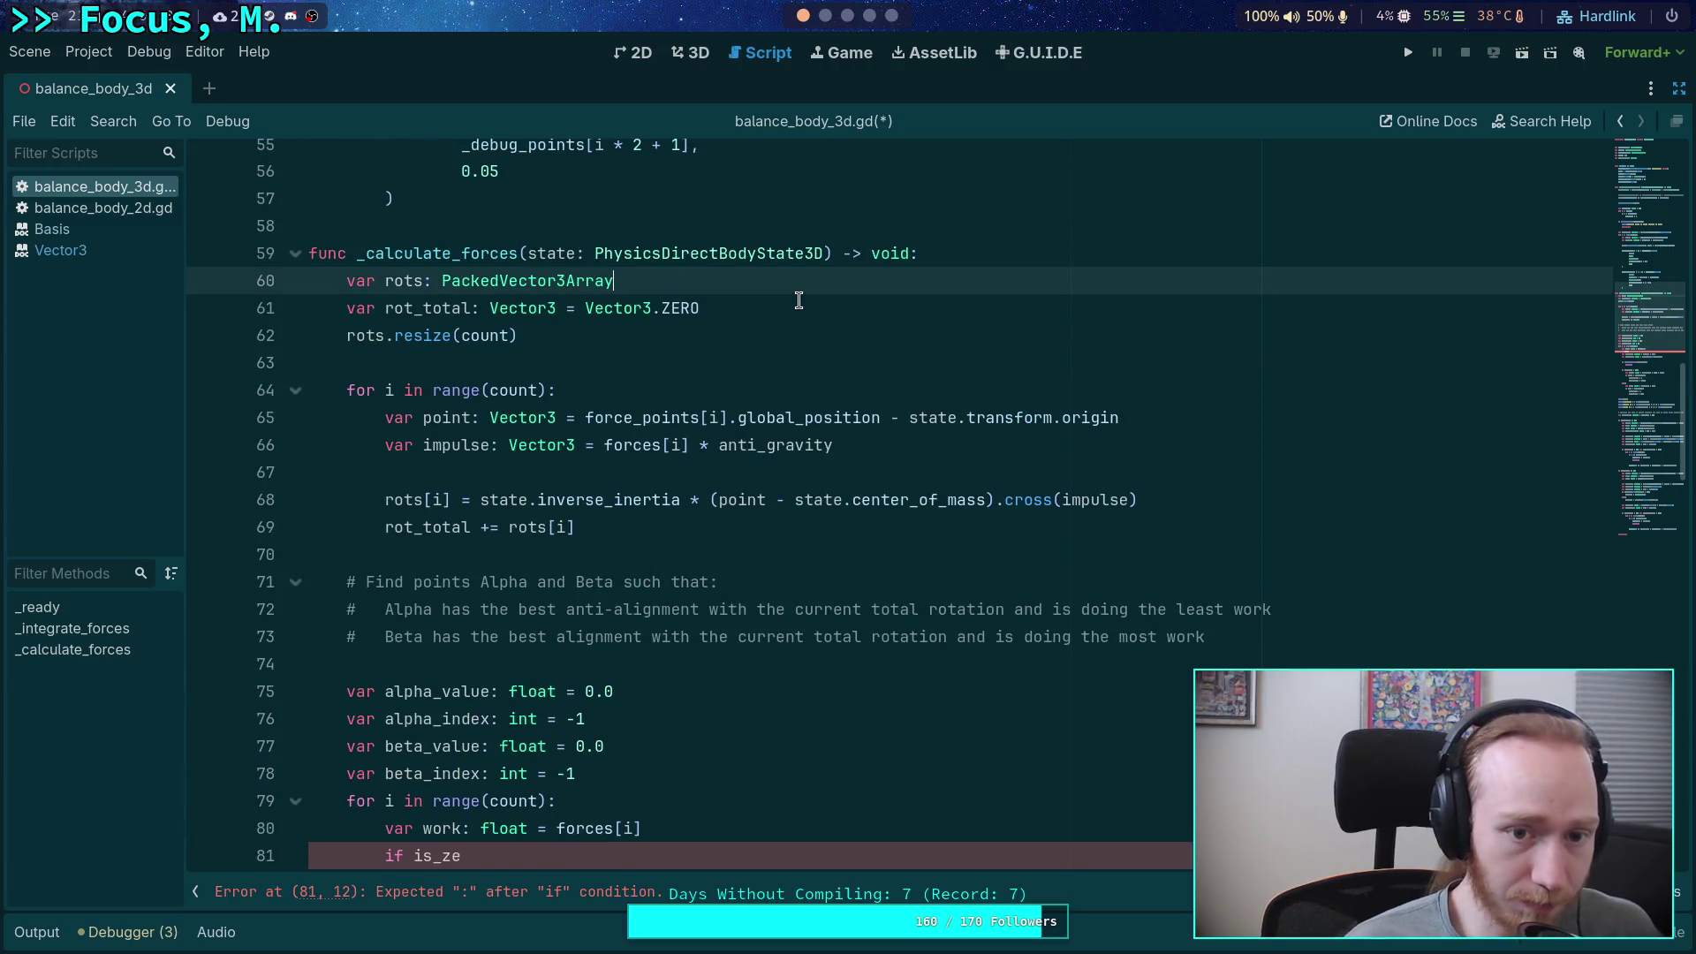
- Declare 'var rot_normals: PackedVector3Array' under rots and open a blank line after rots[i]
{"action": "key", "text": "Return"}
{"action": "type", "text": "var rot_normals:"}
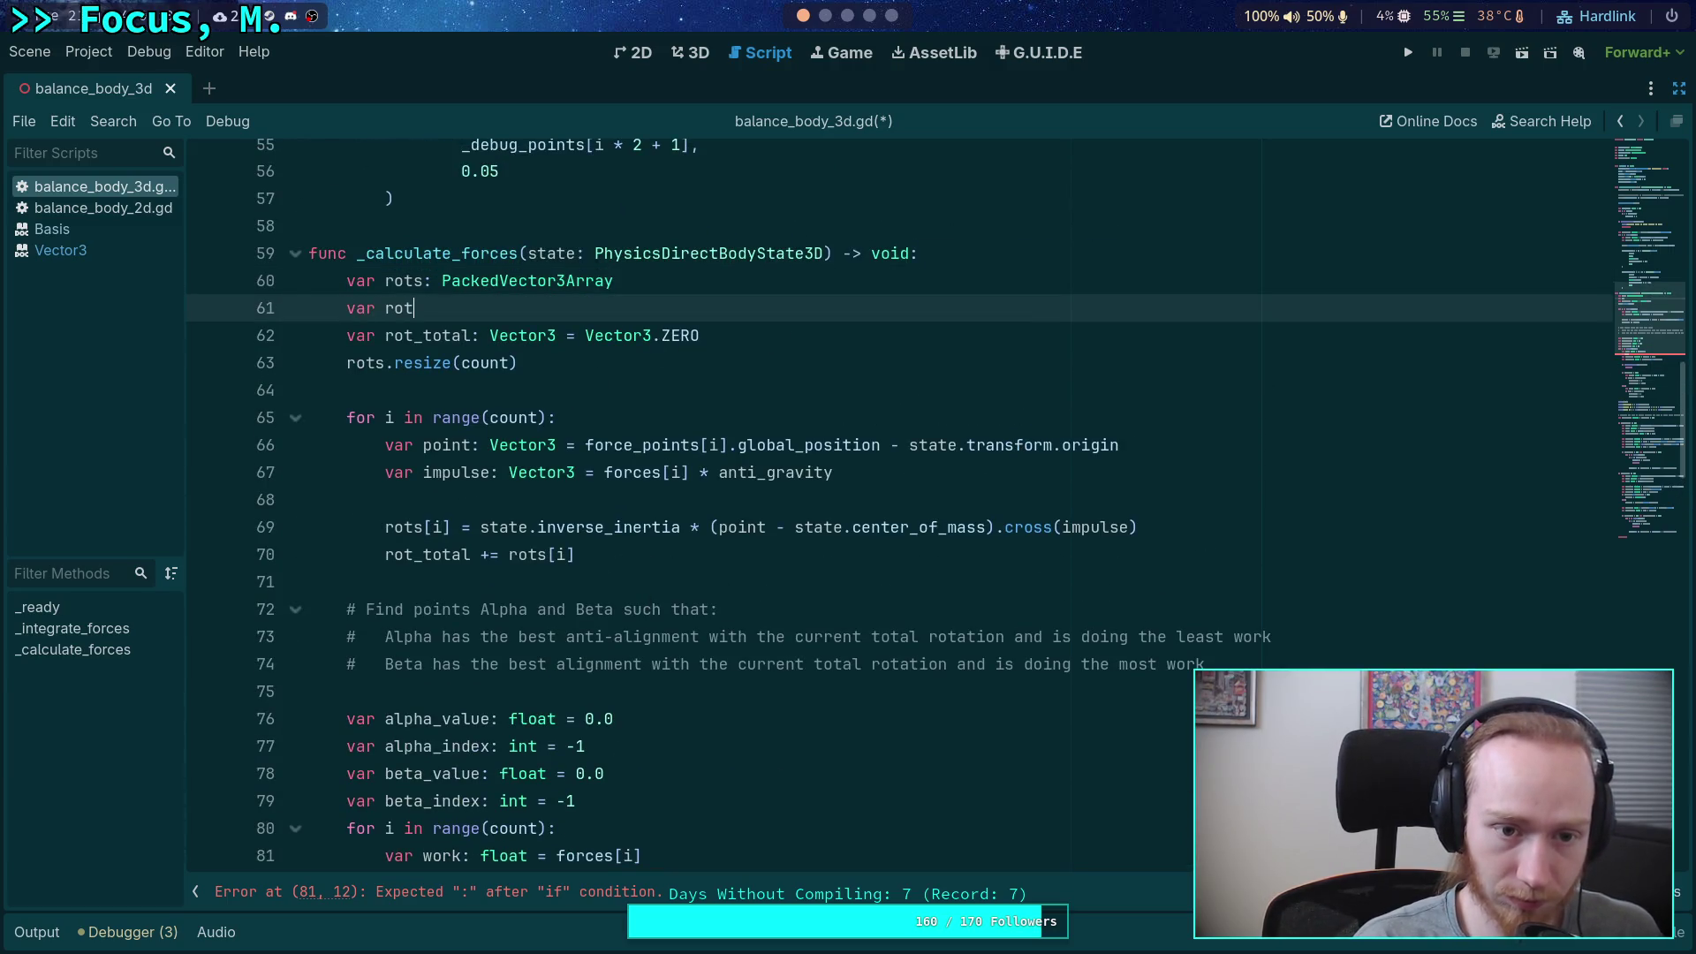
{"action": "type", "text": " Pa"}
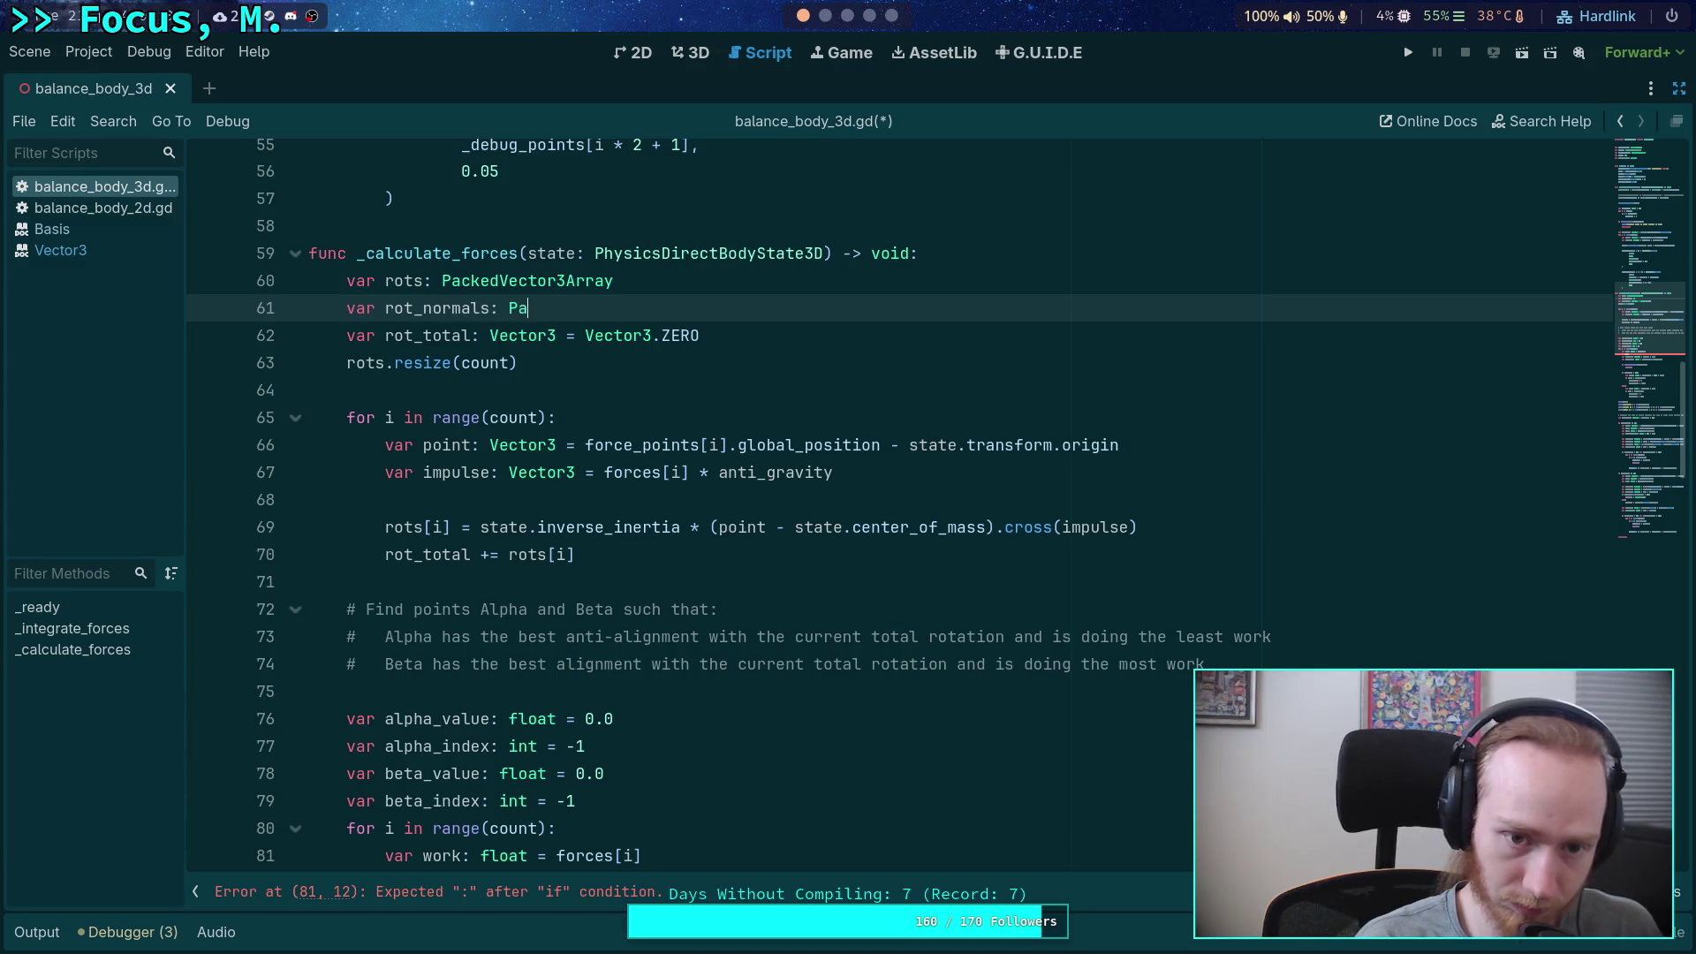
{"action": "type", "text": "ckedVector3"}
{"action": "key", "text": "Return"}
{"action": "left_click", "coordinate": [1124, 497]}
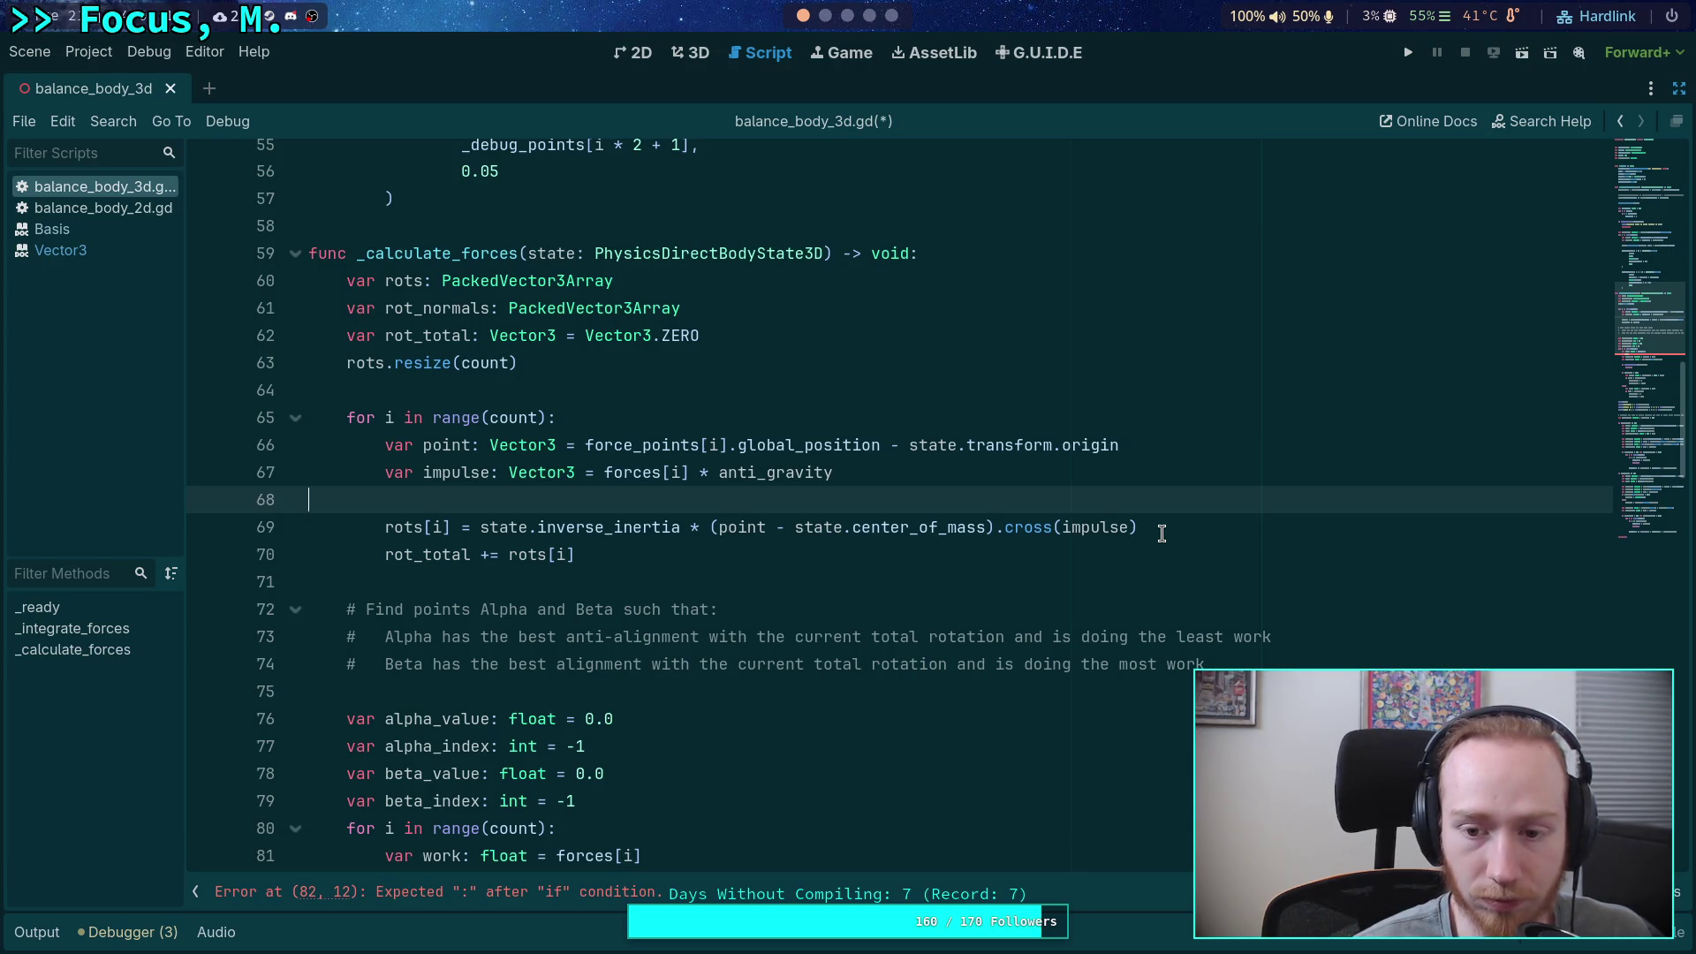
{"action": "left_click", "coordinate": [1206, 522]}
{"action": "key", "text": "Return"}
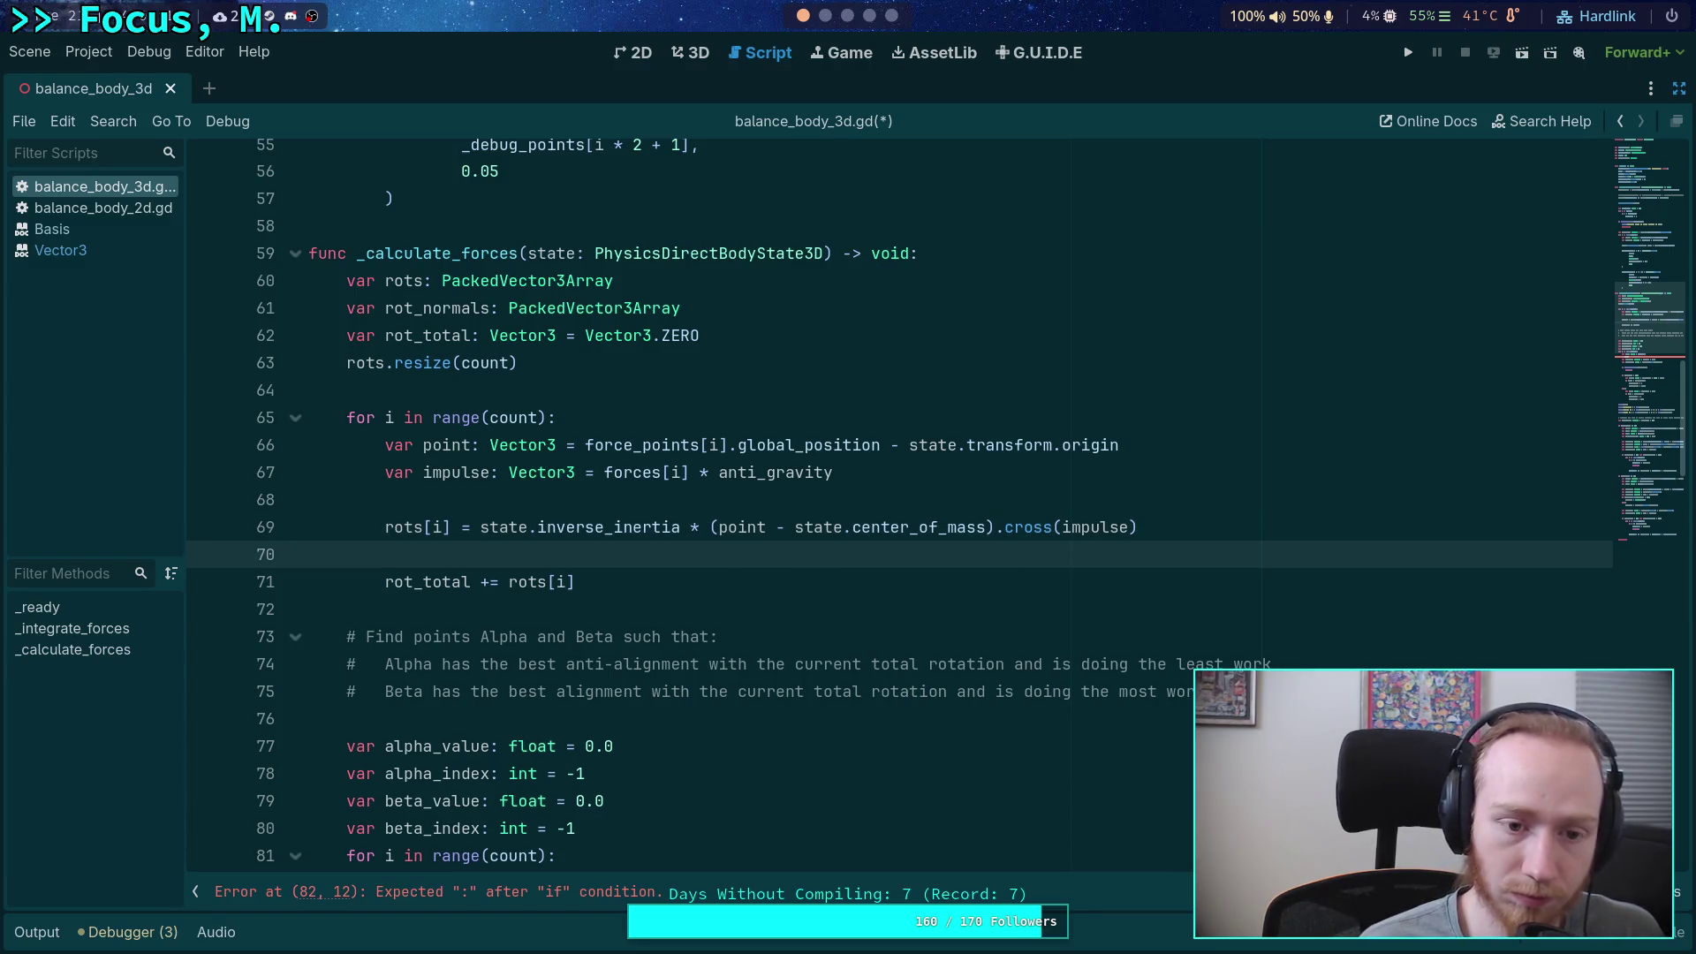
- Append '- state.center_of_mass' to the point calculation on line 66
{"action": "double_click", "coordinate": [449, 435]}
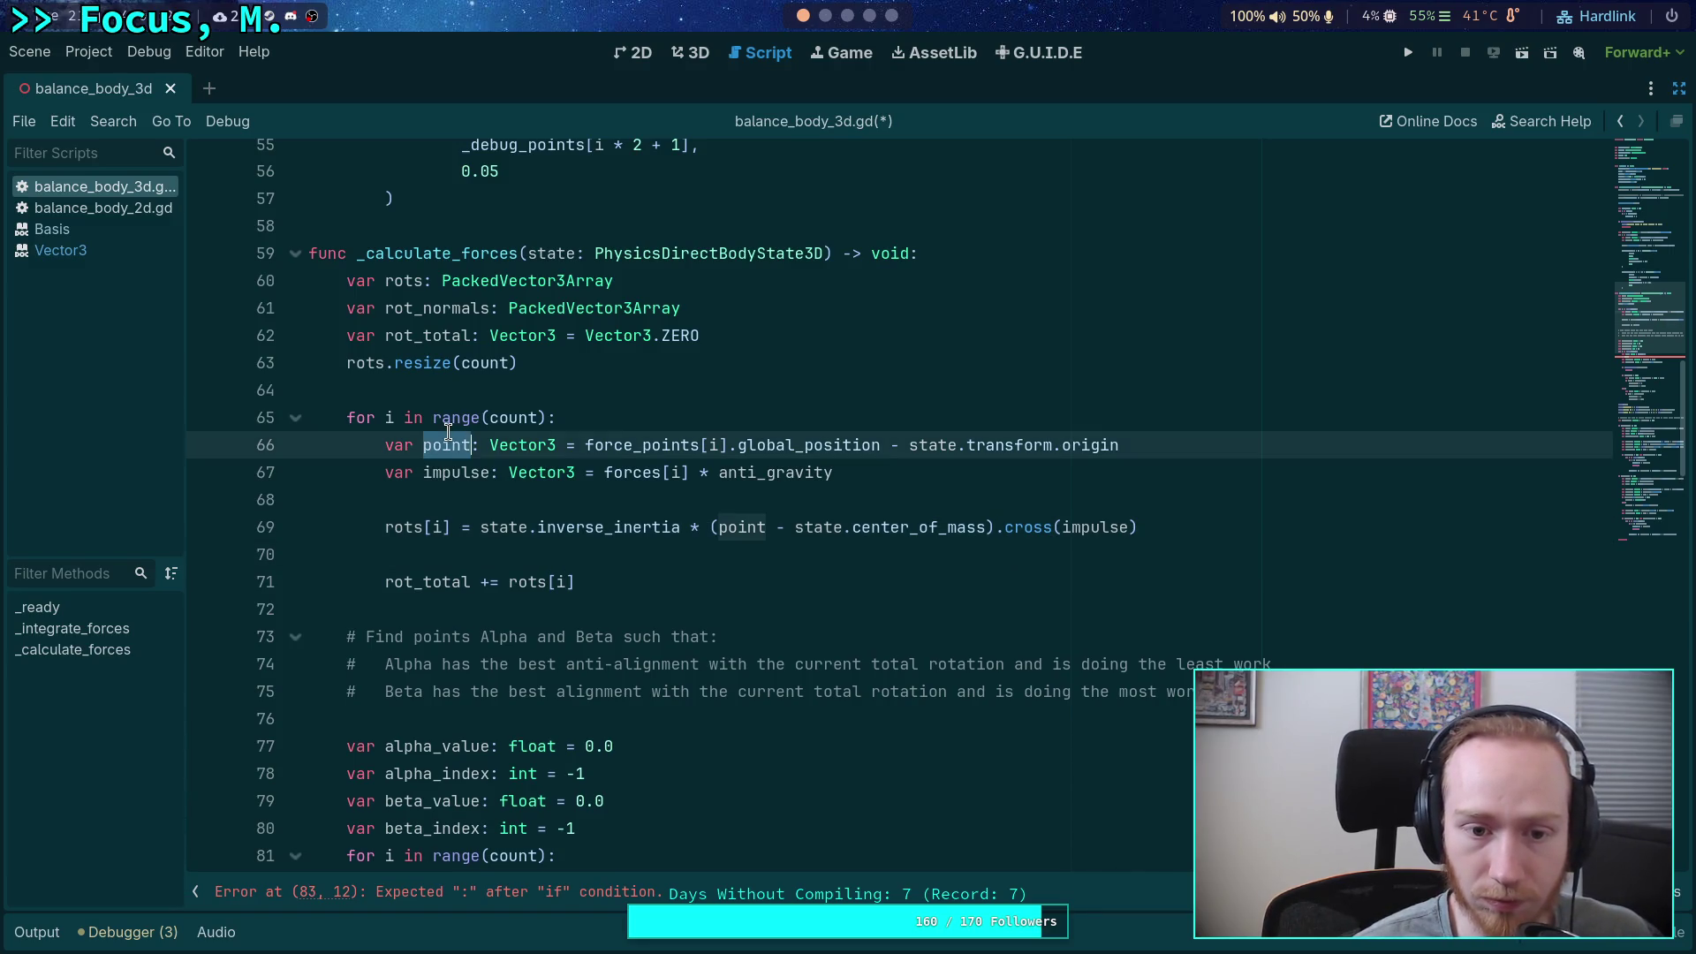
{"action": "left_click_drag", "start_coordinate": [586, 444], "coordinate": [1186, 444]}
{"action": "left_click", "coordinate": [1220, 448]}
{"action": "type", "text": "- state.cent"}
{"action": "key", "text": "Return"}
- Simplify rots[i] to state.inverse_inertia * point.cross(impulse) by removing the centre-of-mass subtraction
{"action": "left_click_drag", "start_coordinate": [767, 527], "coordinate": [992, 521]}
{"action": "key", "text": "BackSpace"}
{"action": "key", "text": "ctrl+Left"}
{"action": "key", "text": "BackSpace"}
{"action": "key", "text": "End"}
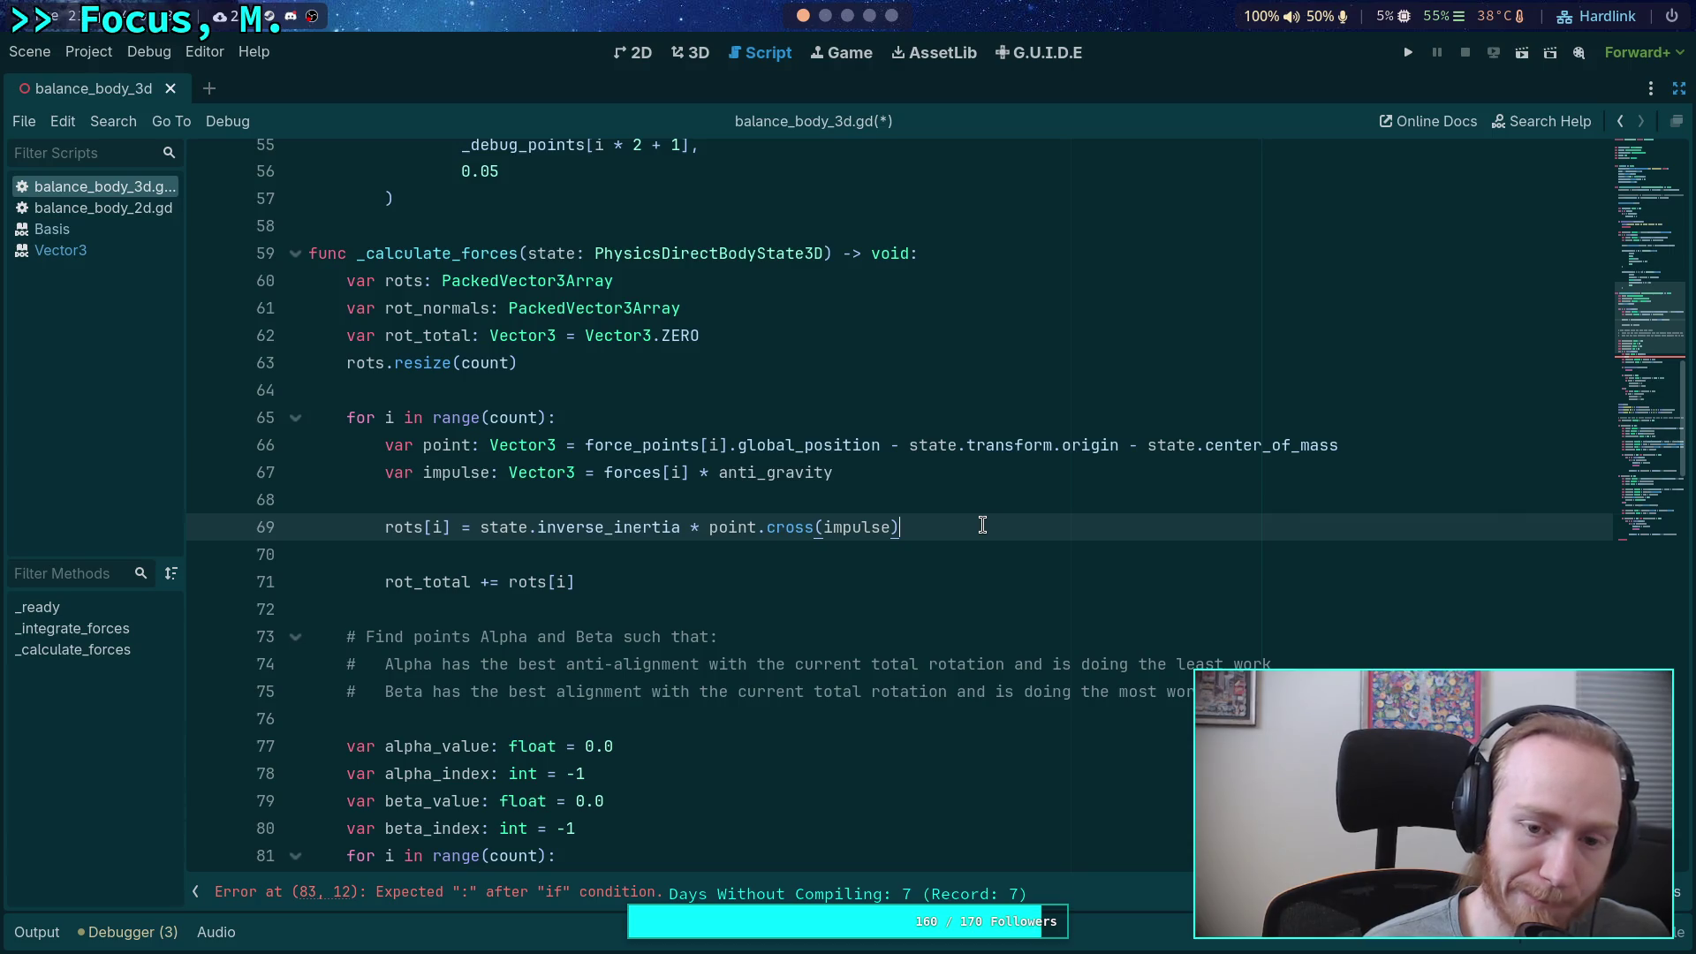
{"action": "double_click", "coordinate": [610, 473]}
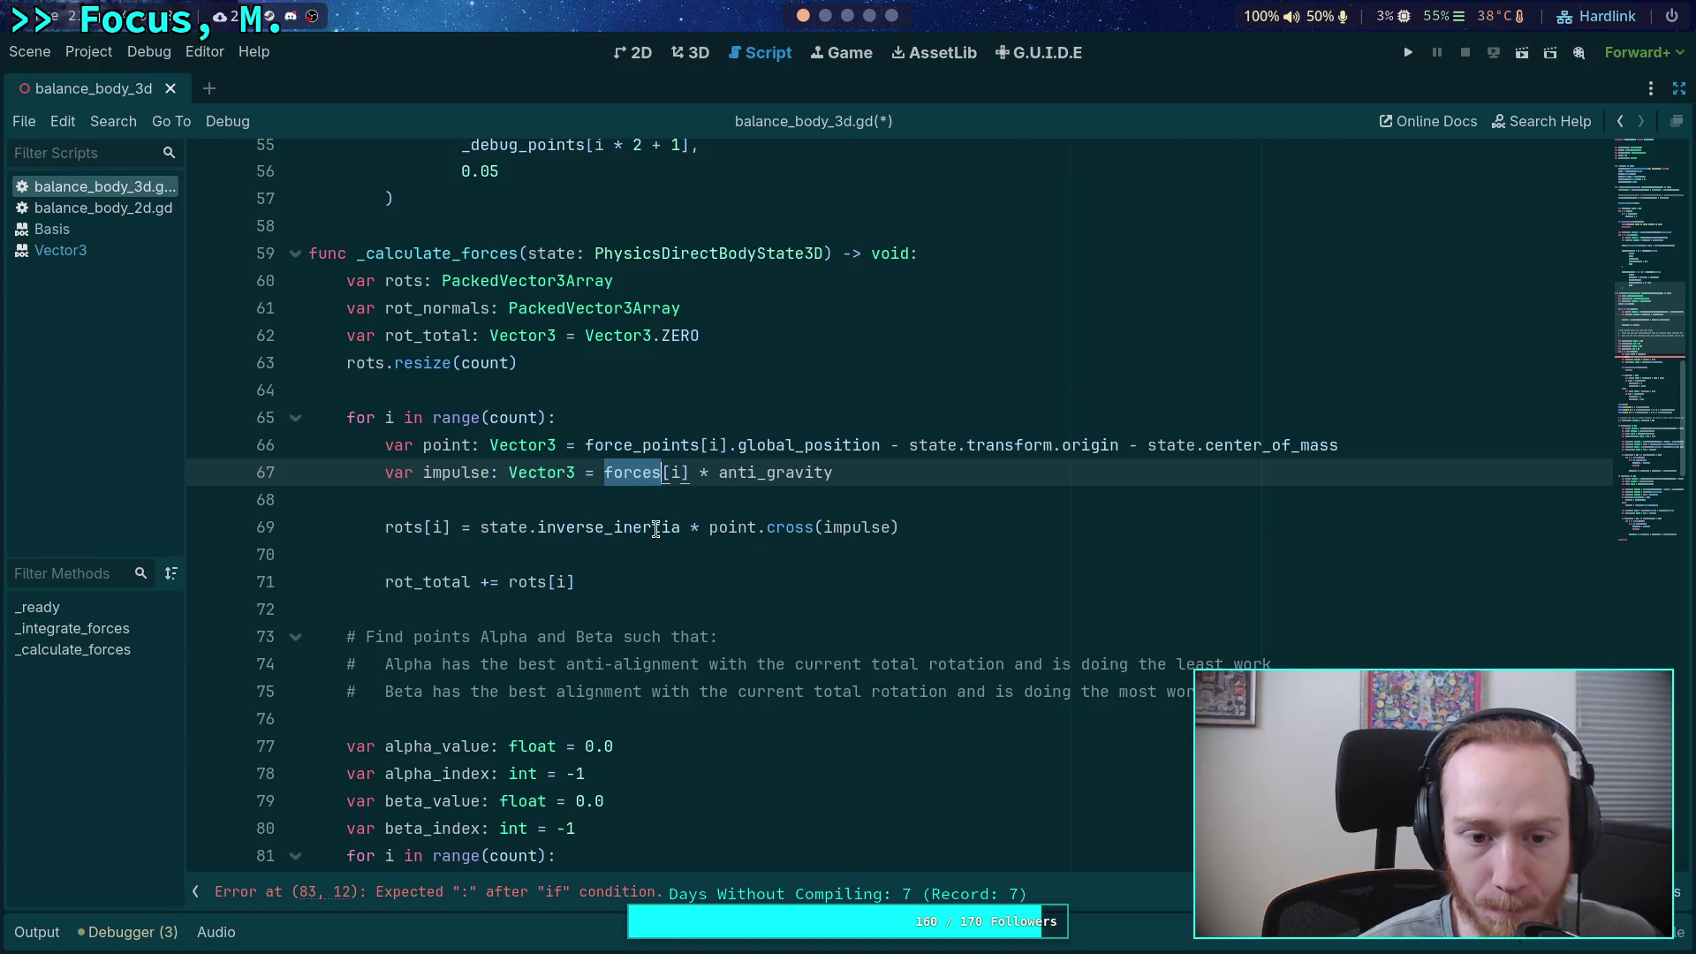
- Add a line setting rot_normals[i] = state.inverse_inertia * point.cross(anti_gravity)
{"action": "left_click", "coordinate": [535, 505]}
{"action": "key", "text": "Return"}
{"action": "type", "text": "rot_"}
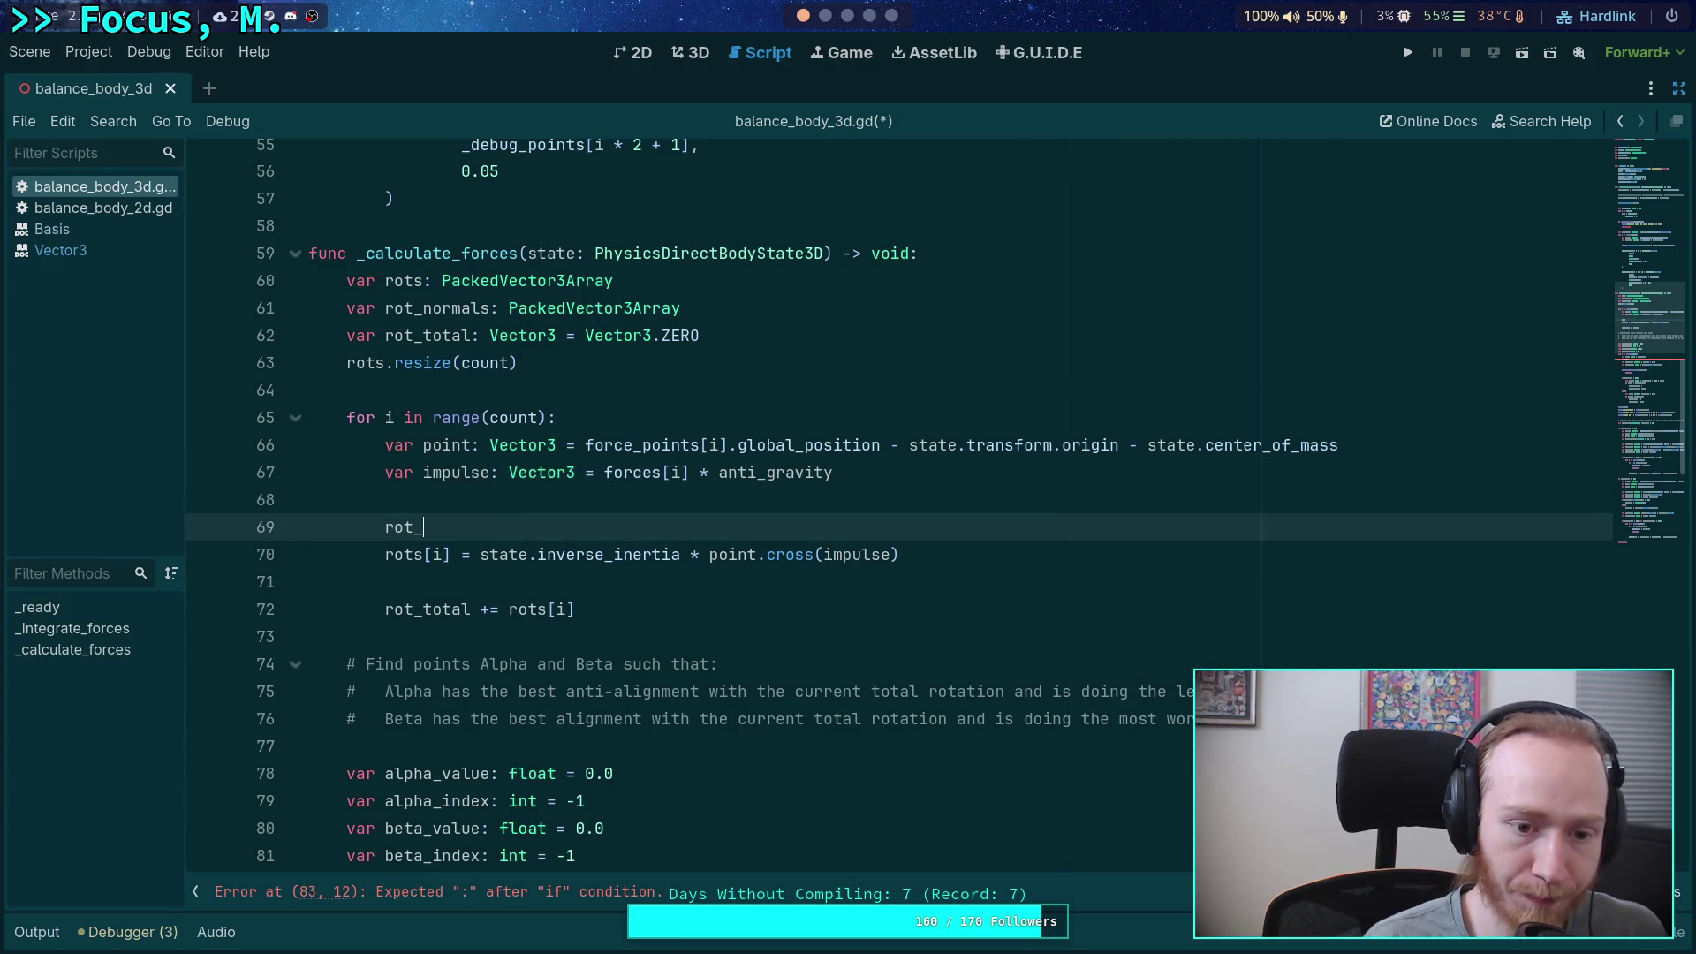
{"action": "type", "text": "normals[i] "}
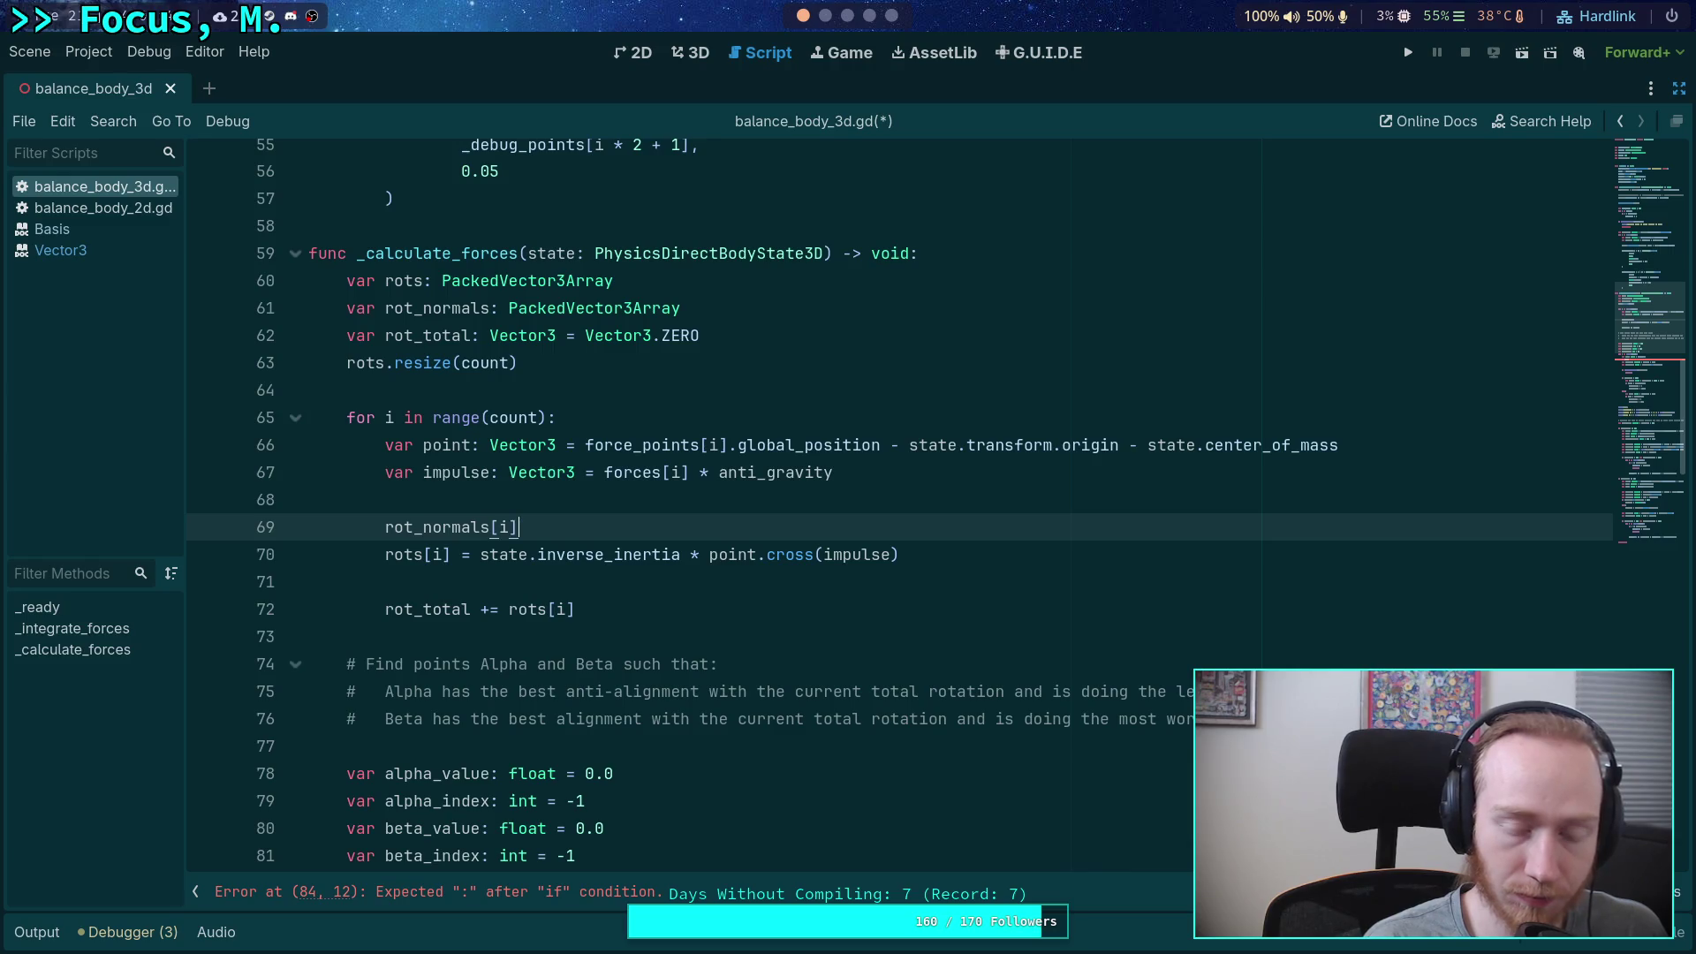
{"action": "type", "text": "= state.inv"}
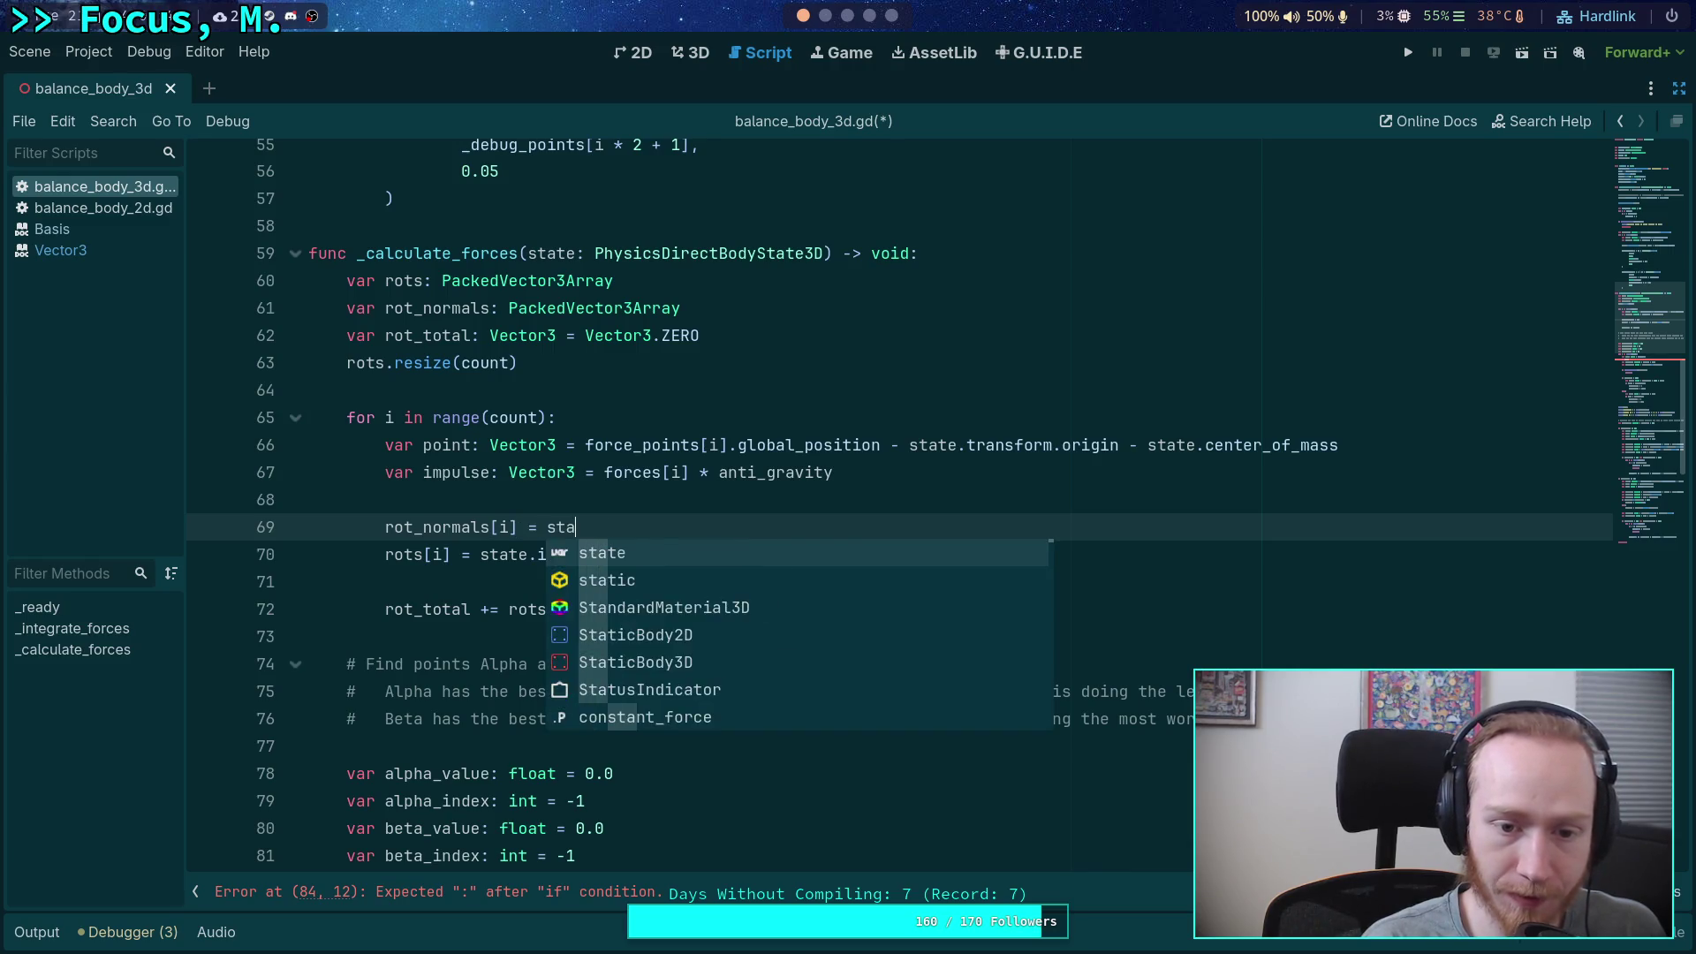
{"action": "key", "text": "Return"}
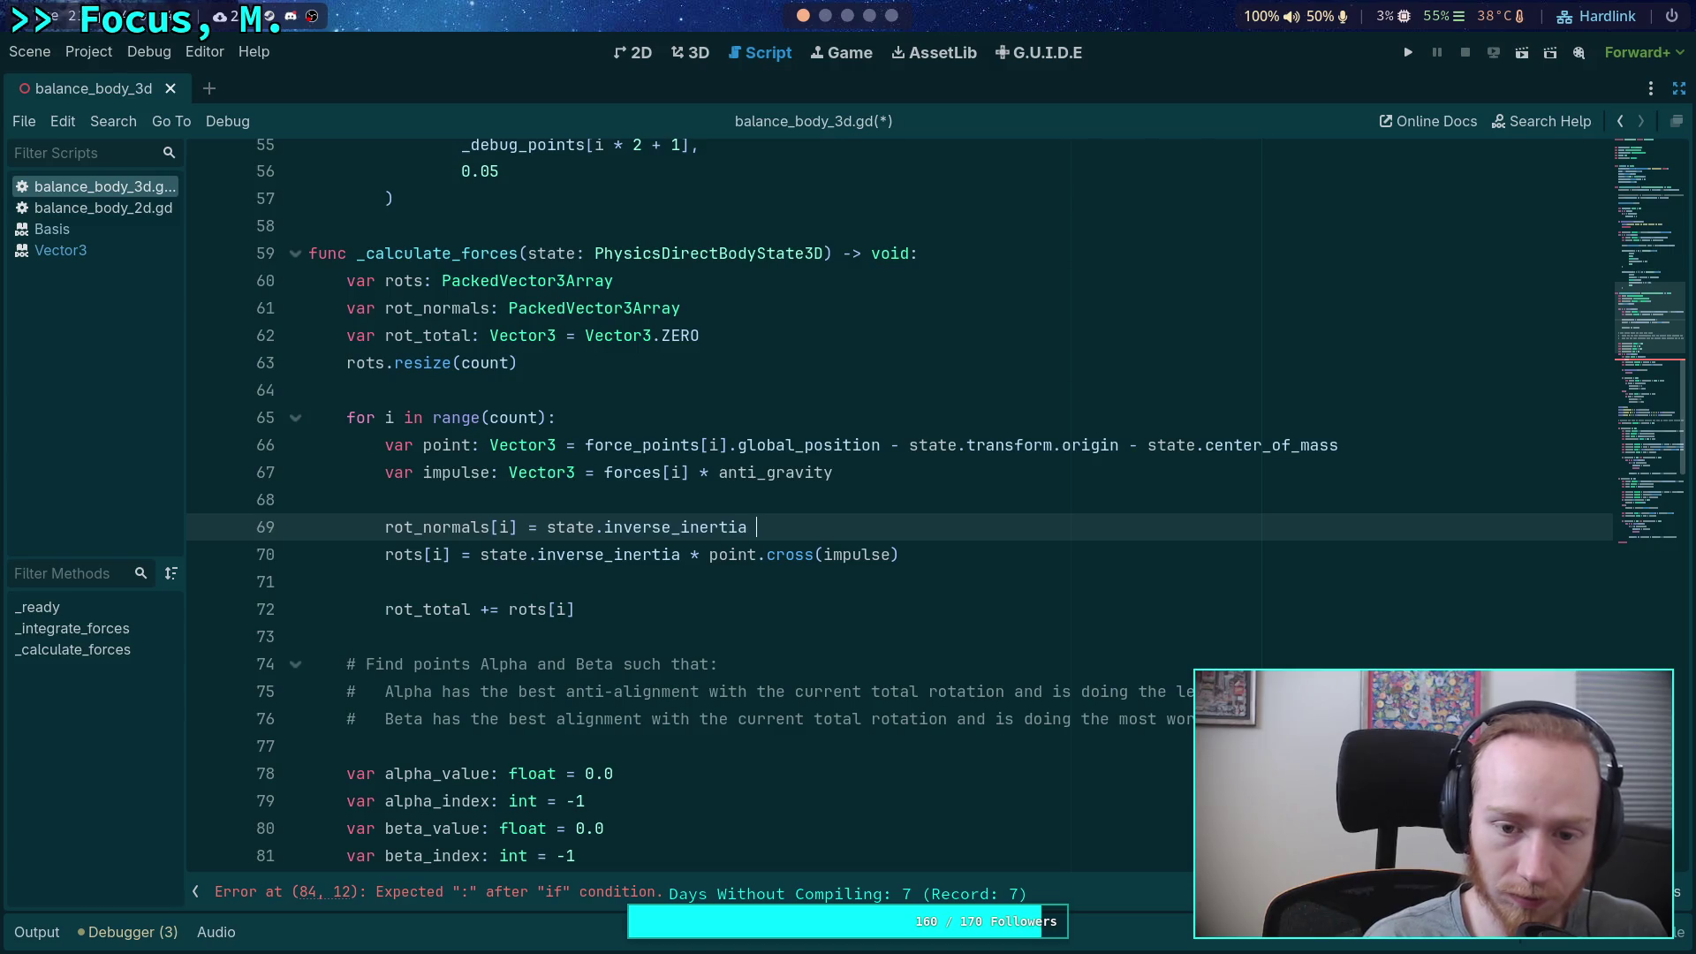
{"action": "type", "text": "* point.cross"}
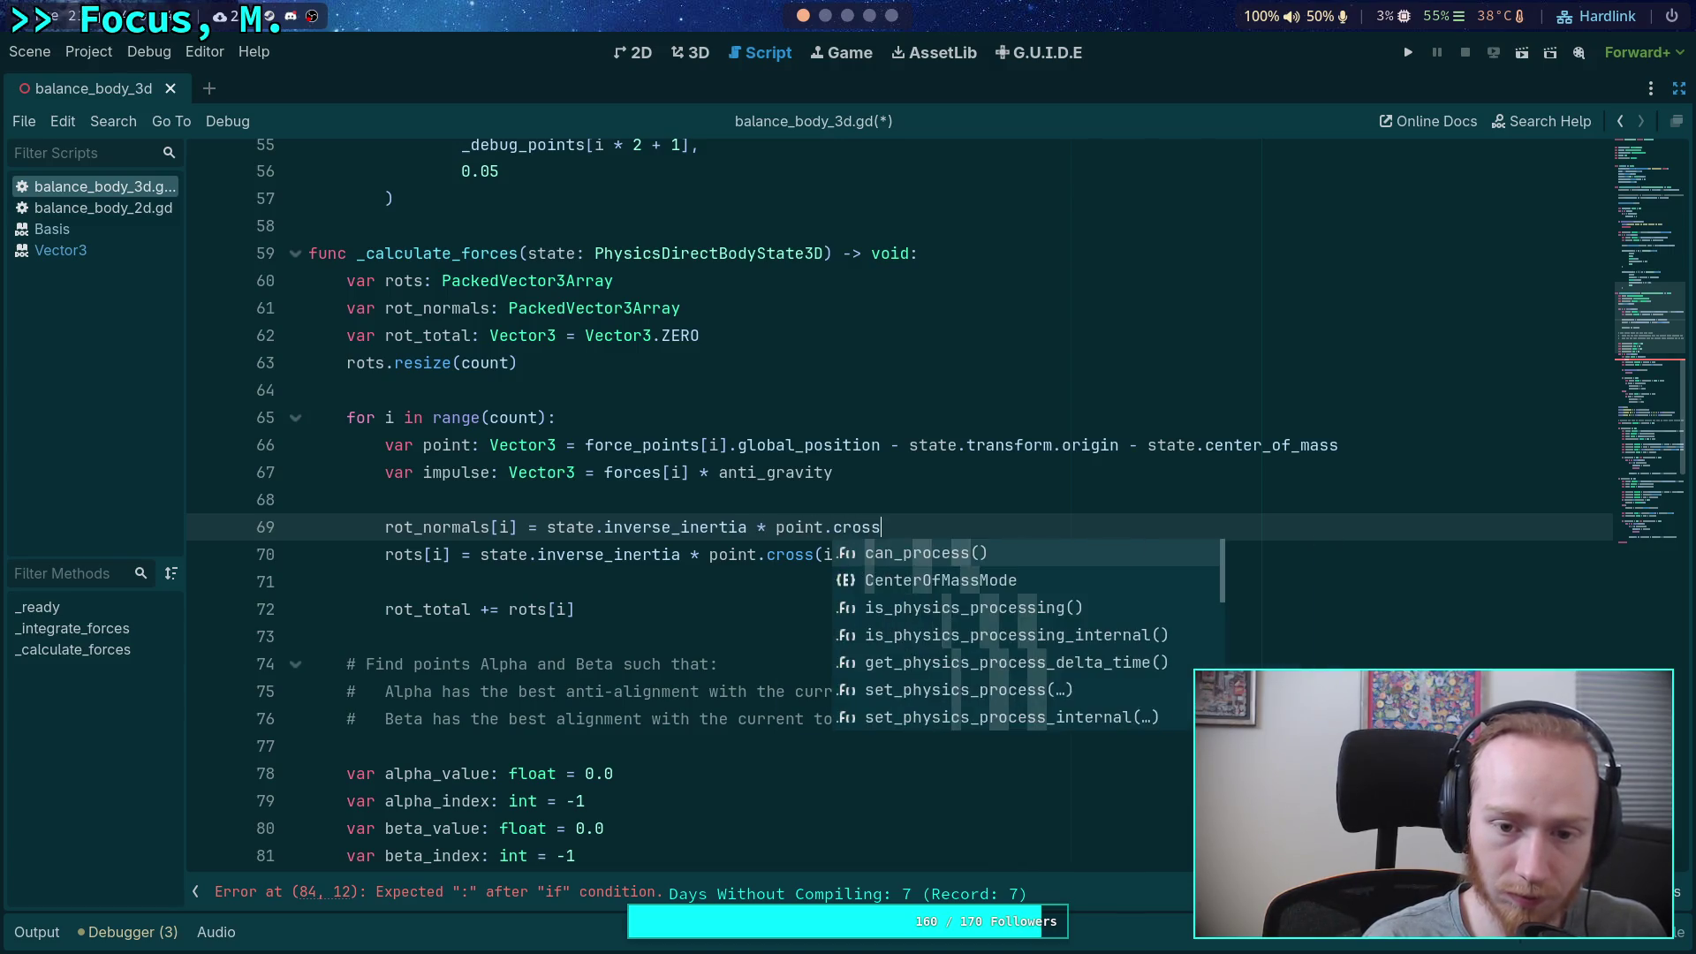
{"action": "type", "text": "(an"}
{"action": "key", "text": "Return"}
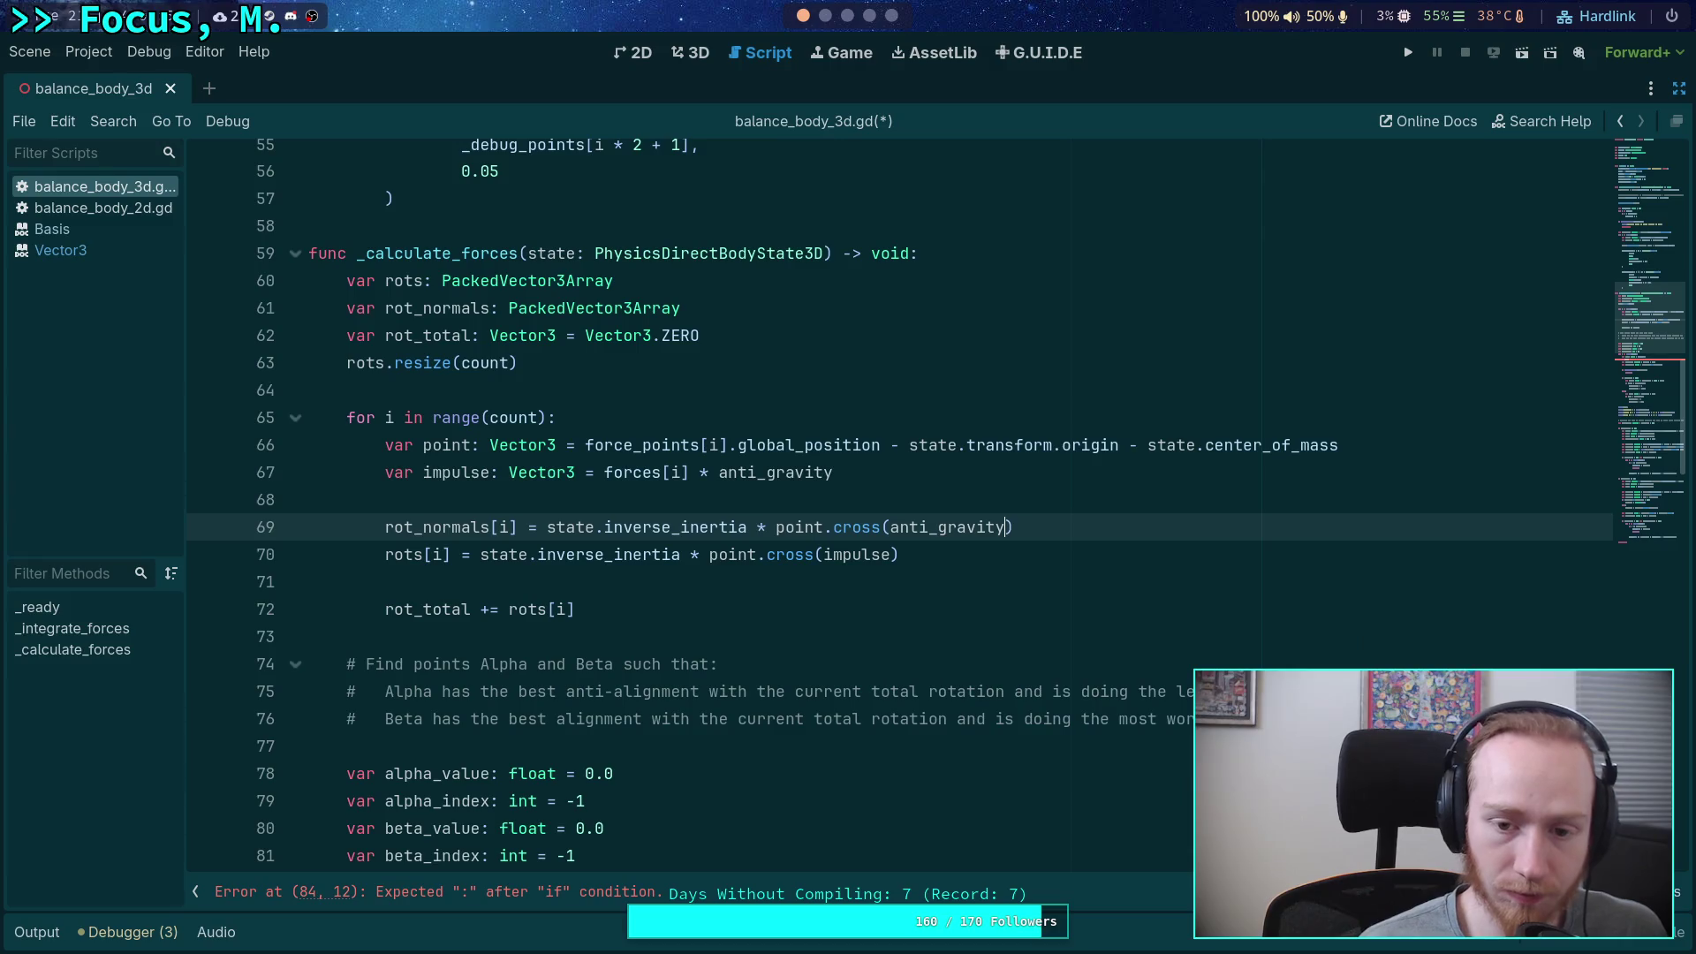
- Change the rots[i] expression to rot_normals[i] * forces[i]
{"action": "left_click_drag", "start_coordinate": [969, 554], "coordinate": [482, 554]}
{"action": "type", "text": "rot_normal"}
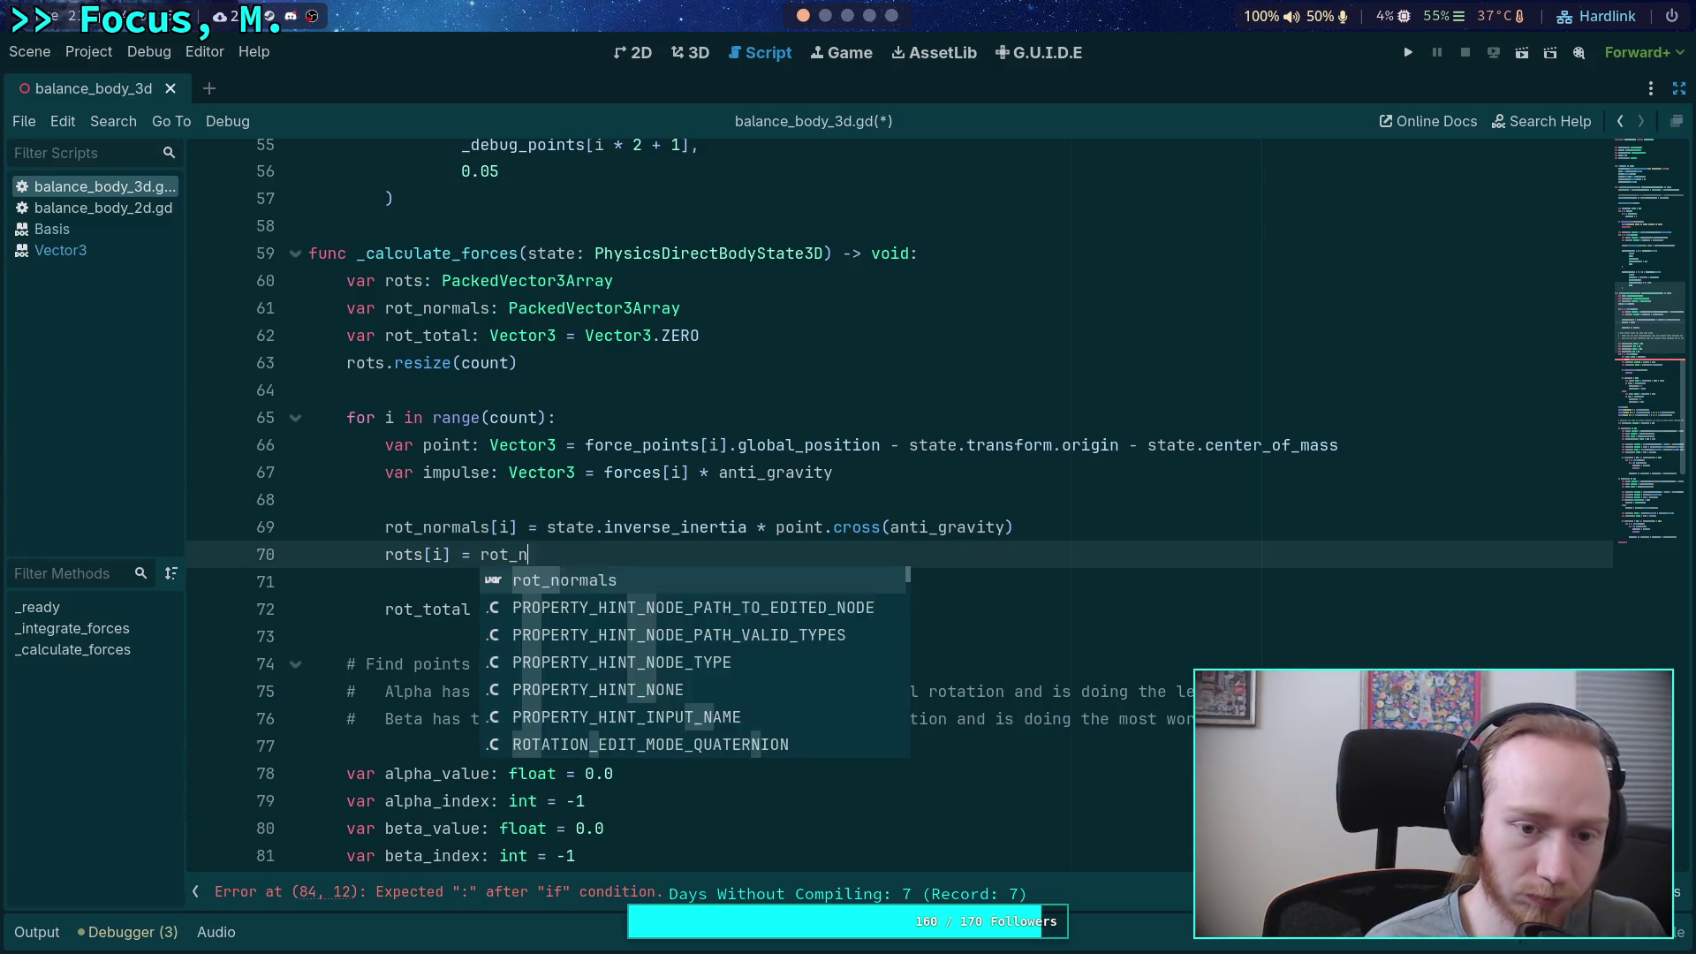
{"action": "key", "text": "Return"}
{"action": "type", "text": "[i] * "}
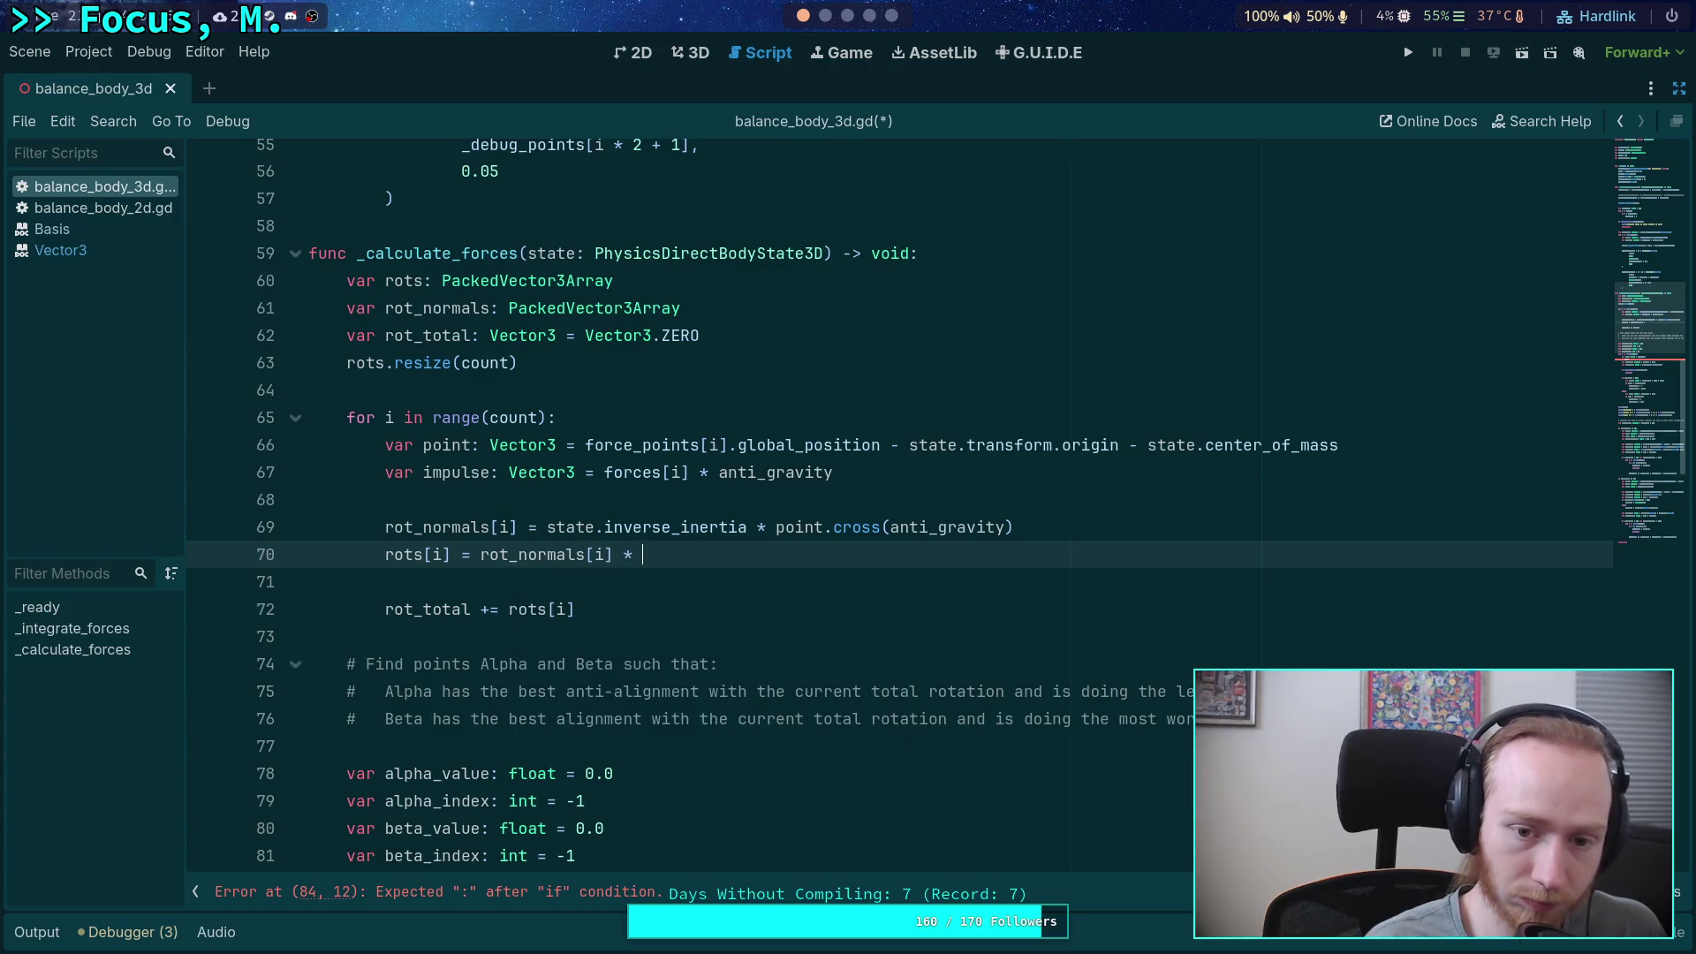
{"action": "type", "text": "for"}
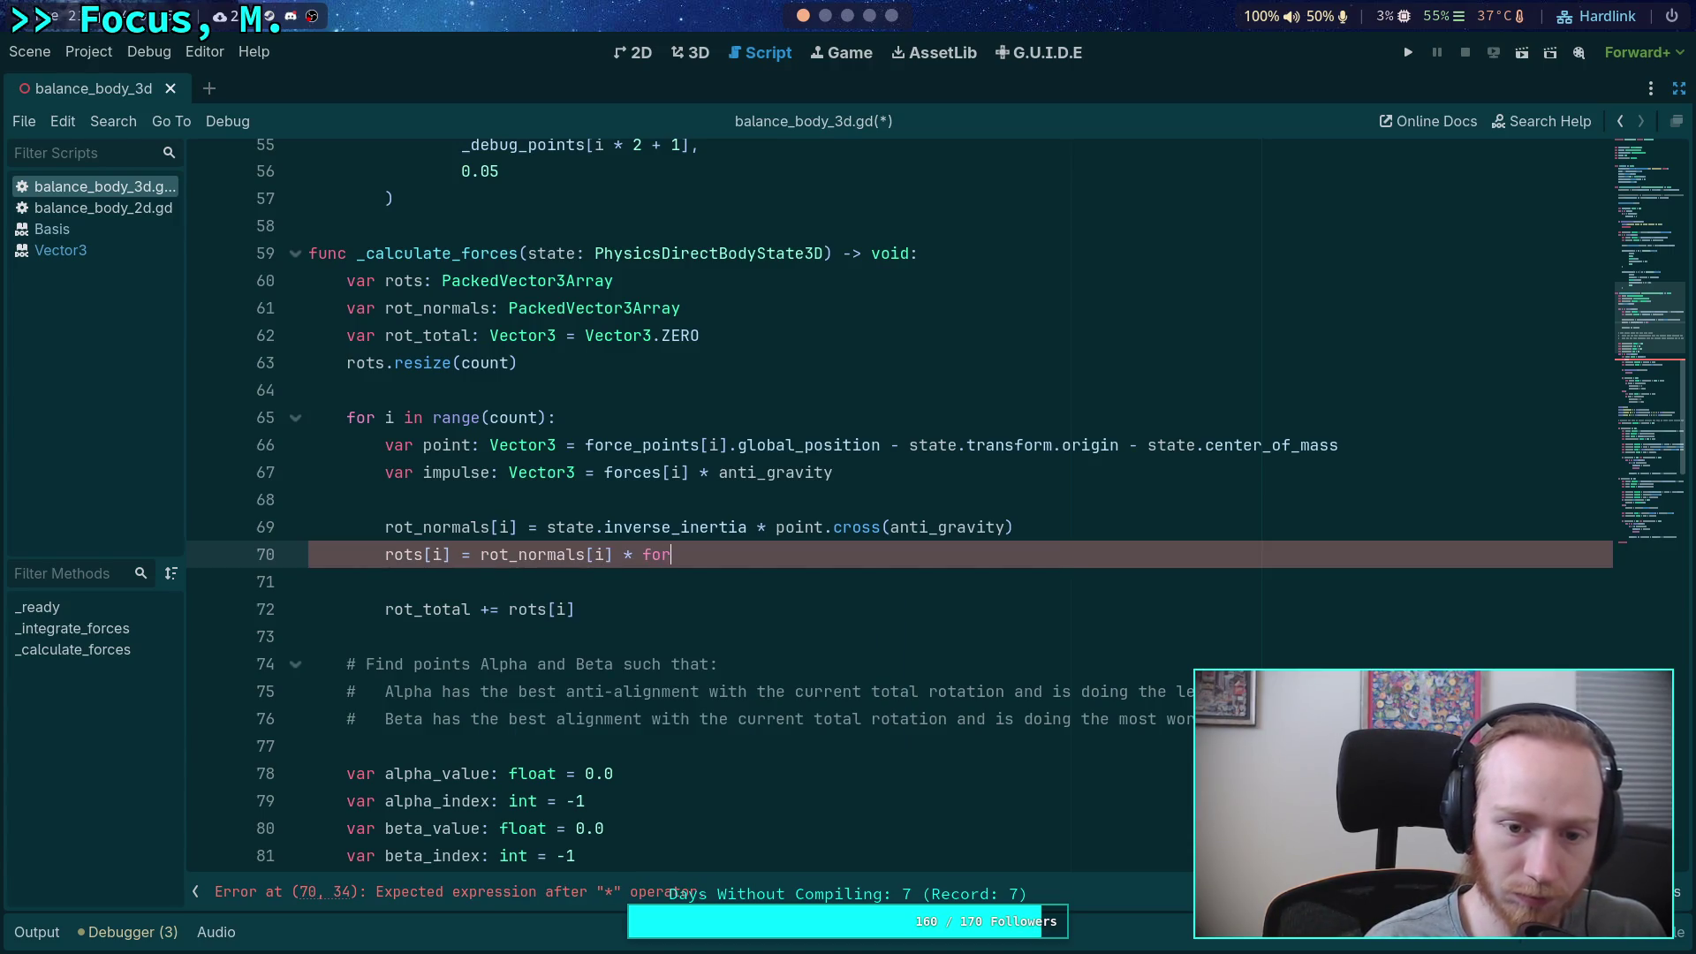
{"action": "type", "text": "ces[i]"}
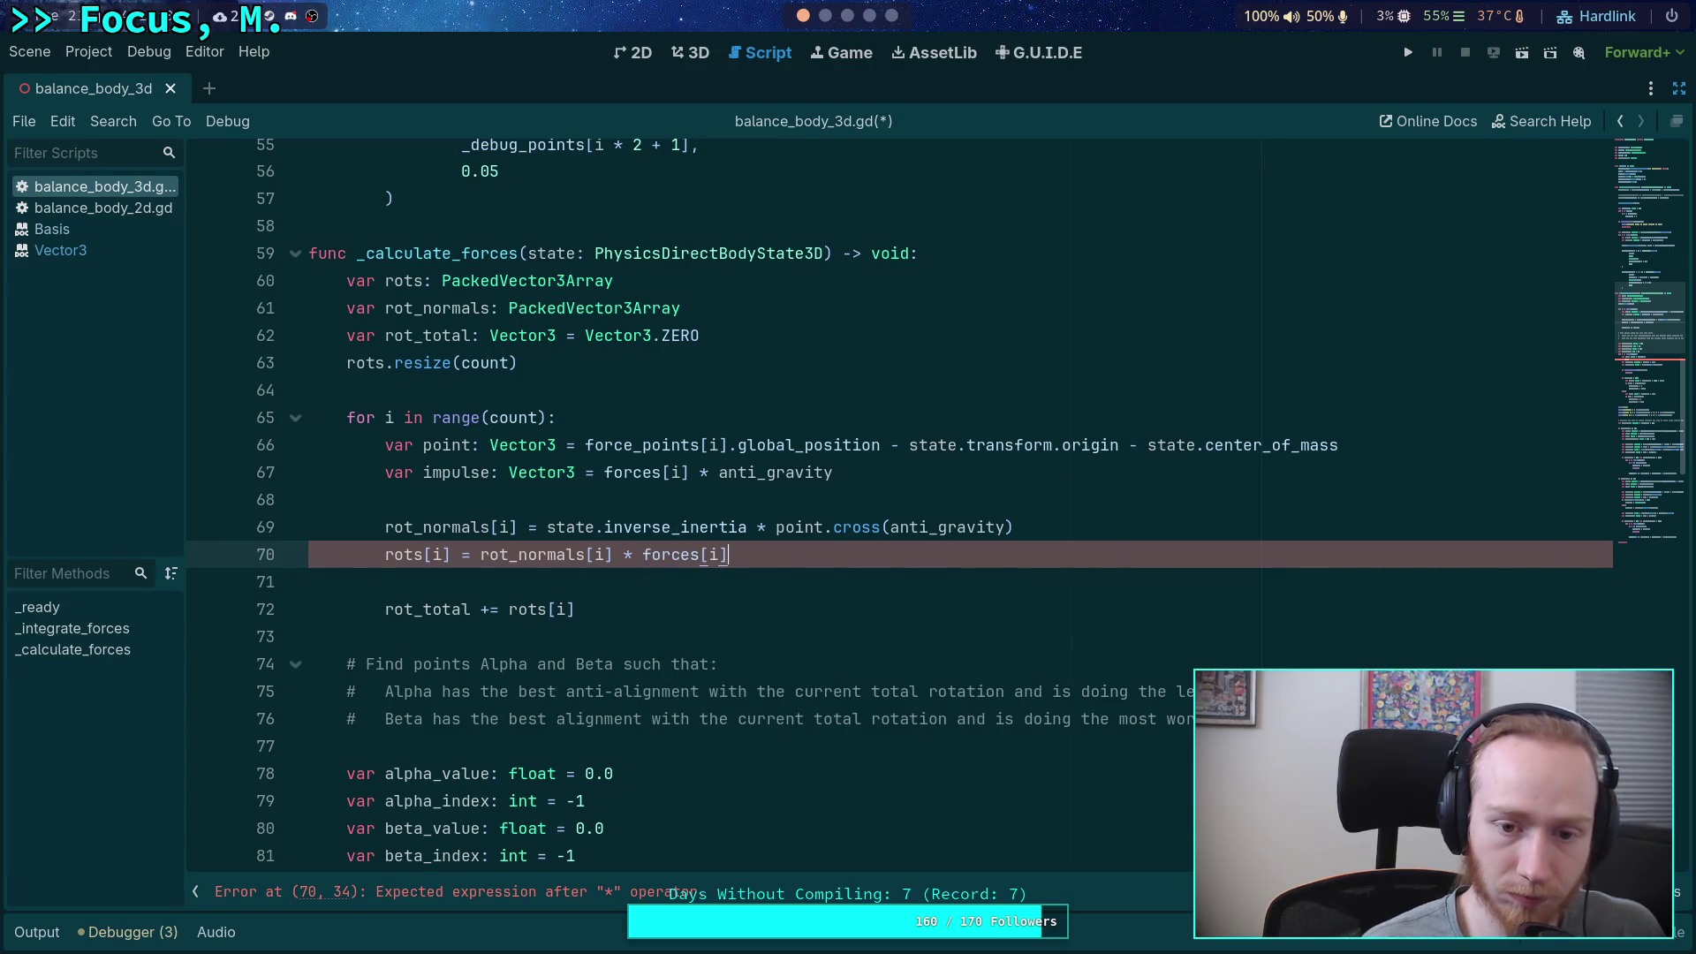
- Delete the now-unused impulse line from the loop
{"action": "double_click", "coordinate": [456, 473]}
{"action": "triple_click", "coordinate": [903, 471]}
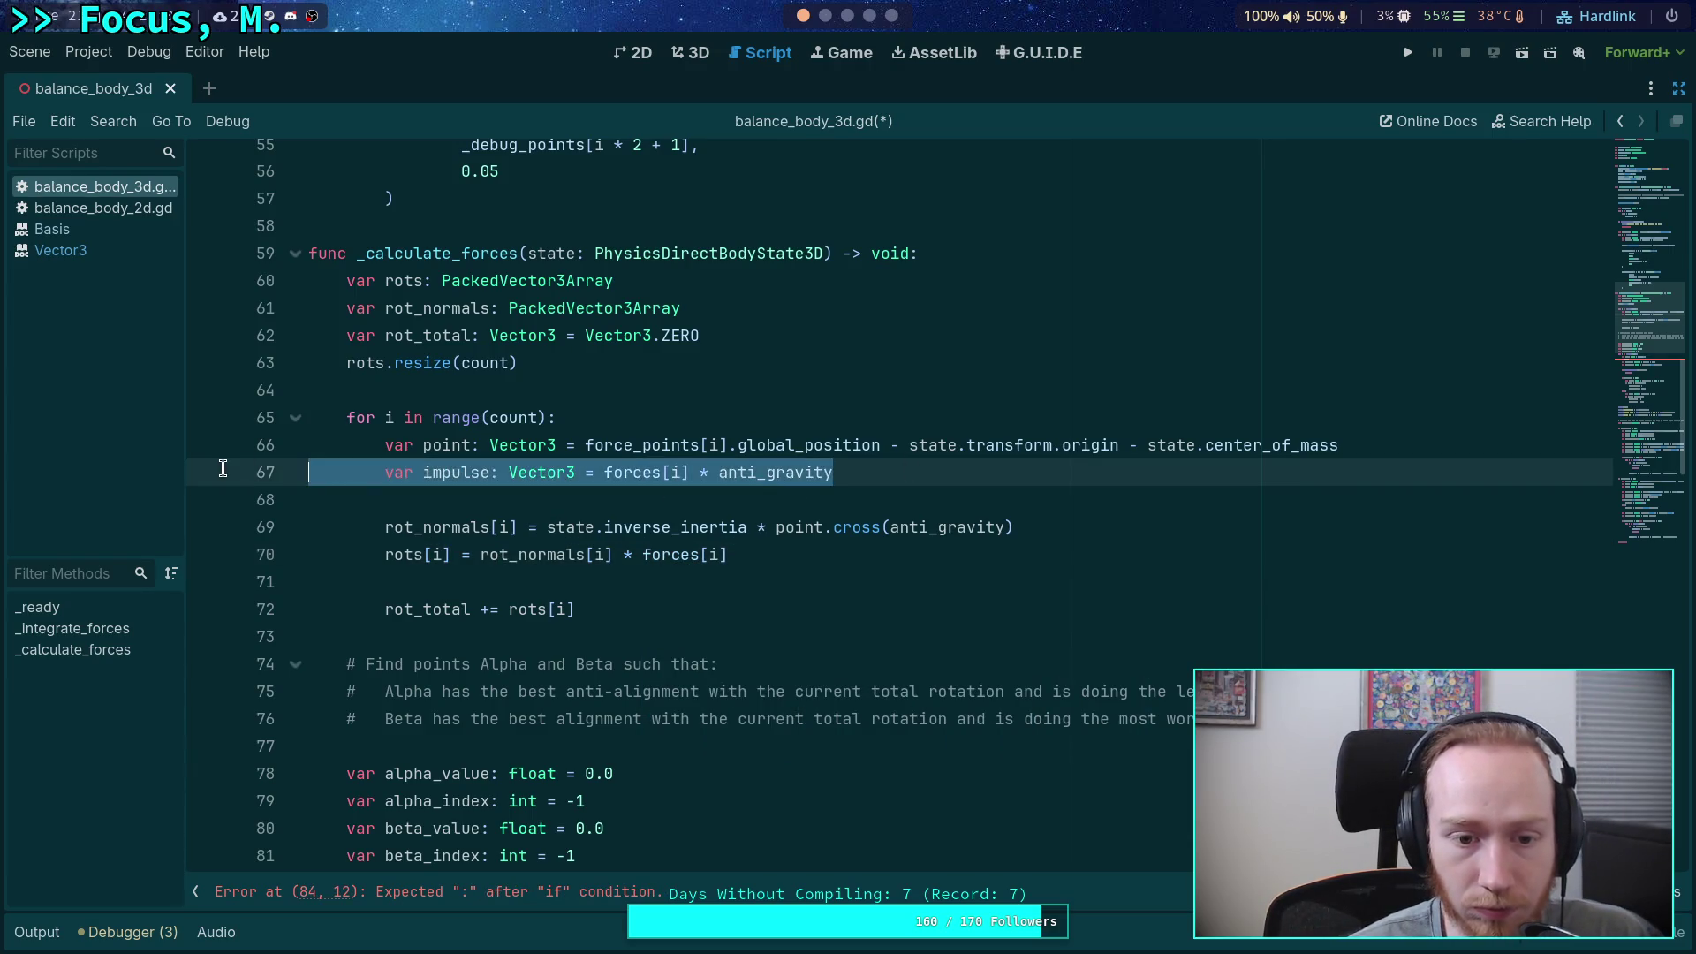
{"action": "key", "text": "BackSpace"}
{"action": "key", "text": "BackSpace"}
{"action": "left_click", "coordinate": [701, 555]}
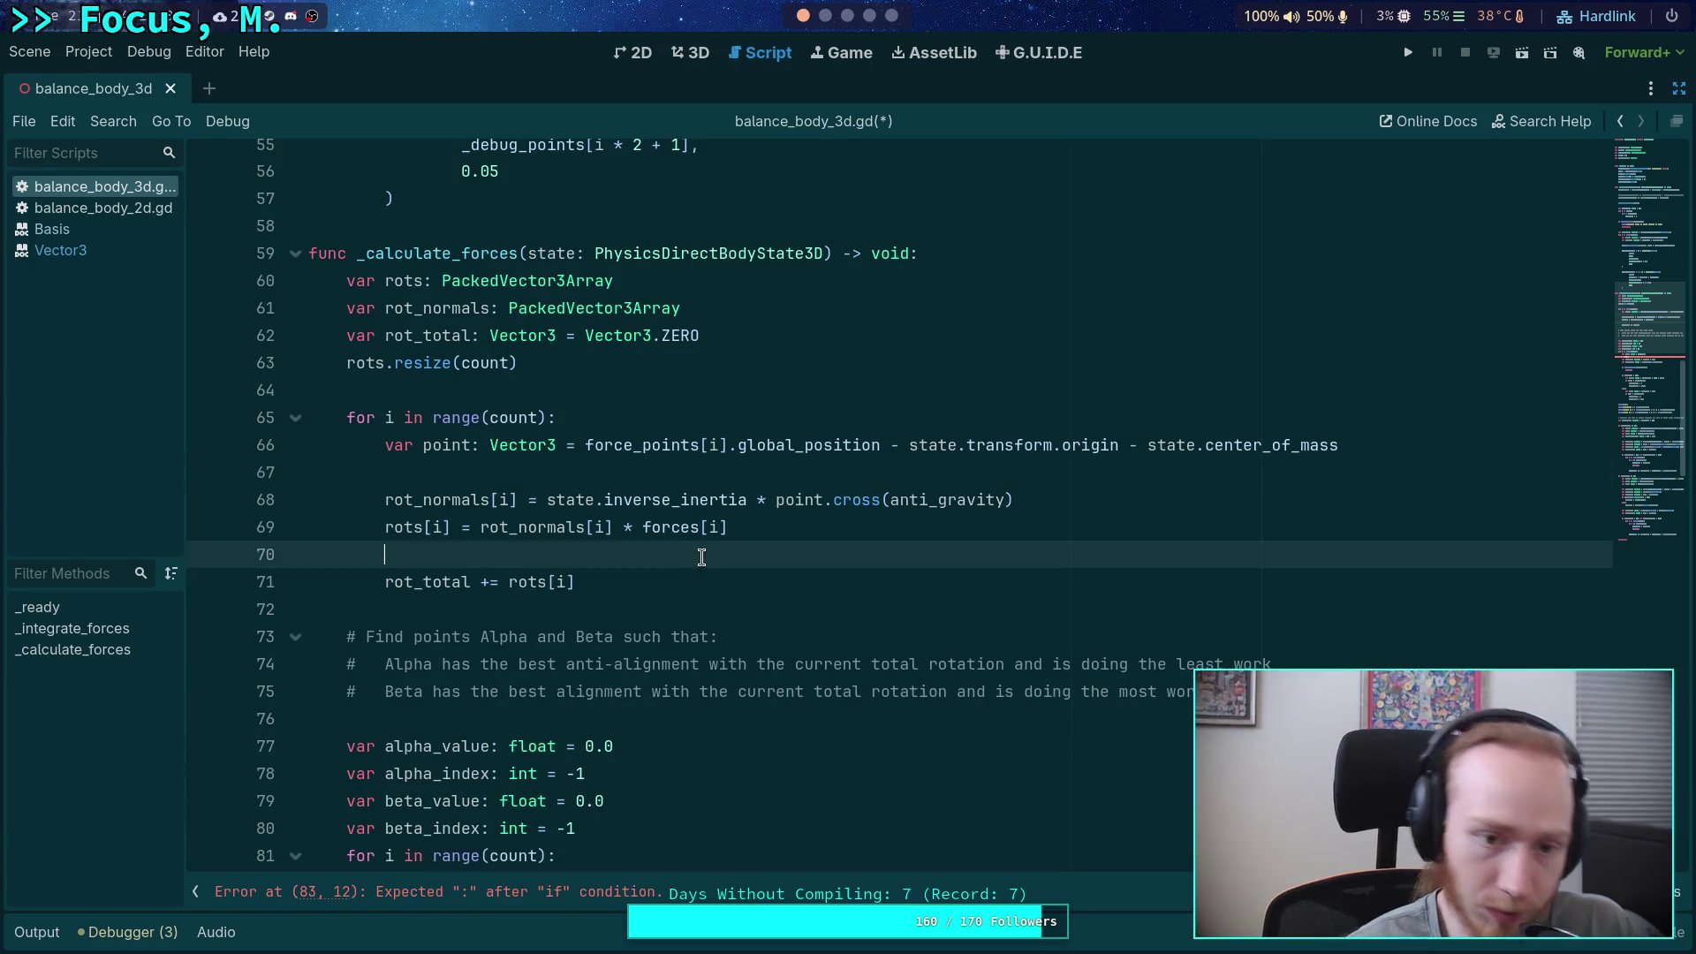
- Move the rot_norm line above work and make it read rot_normals[i] instead of rots[i] / work
{"action": "scroll", "coordinate": [707, 556], "scroll_direction": "down", "scroll_amount": 5}
{"action": "scroll", "coordinate": [568, 566], "scroll_direction": "up", "scroll_amount": 1}
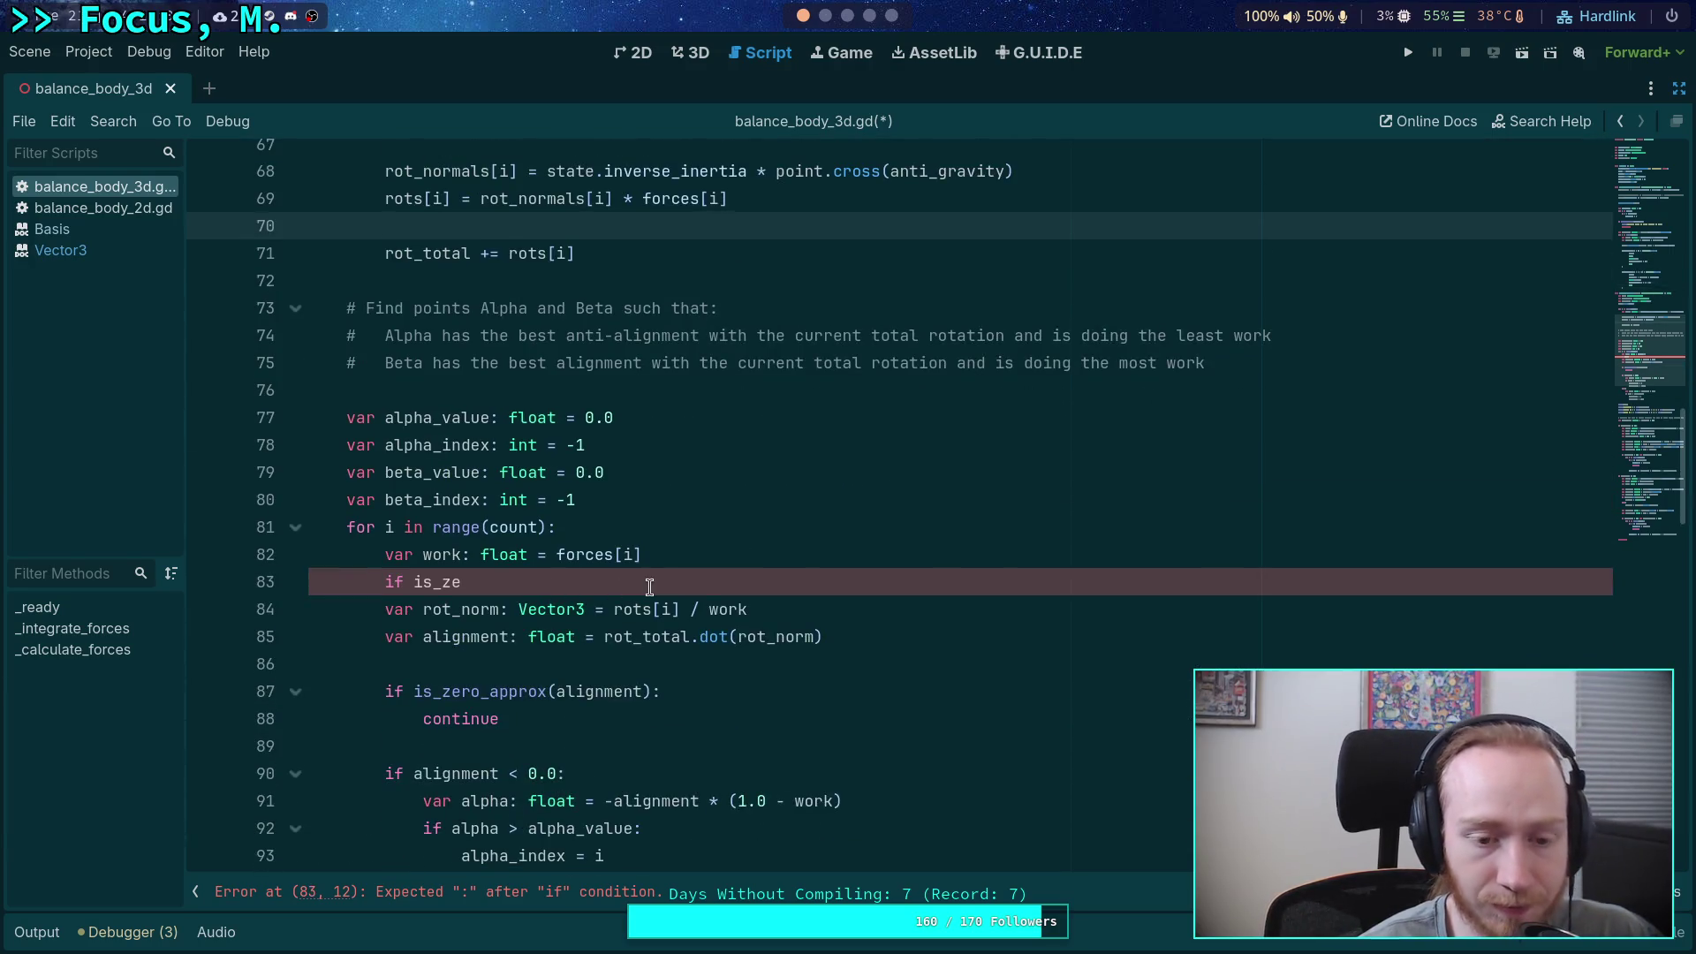
{"action": "left_click", "coordinate": [442, 556]}
{"action": "double_click", "coordinate": [442, 557]}
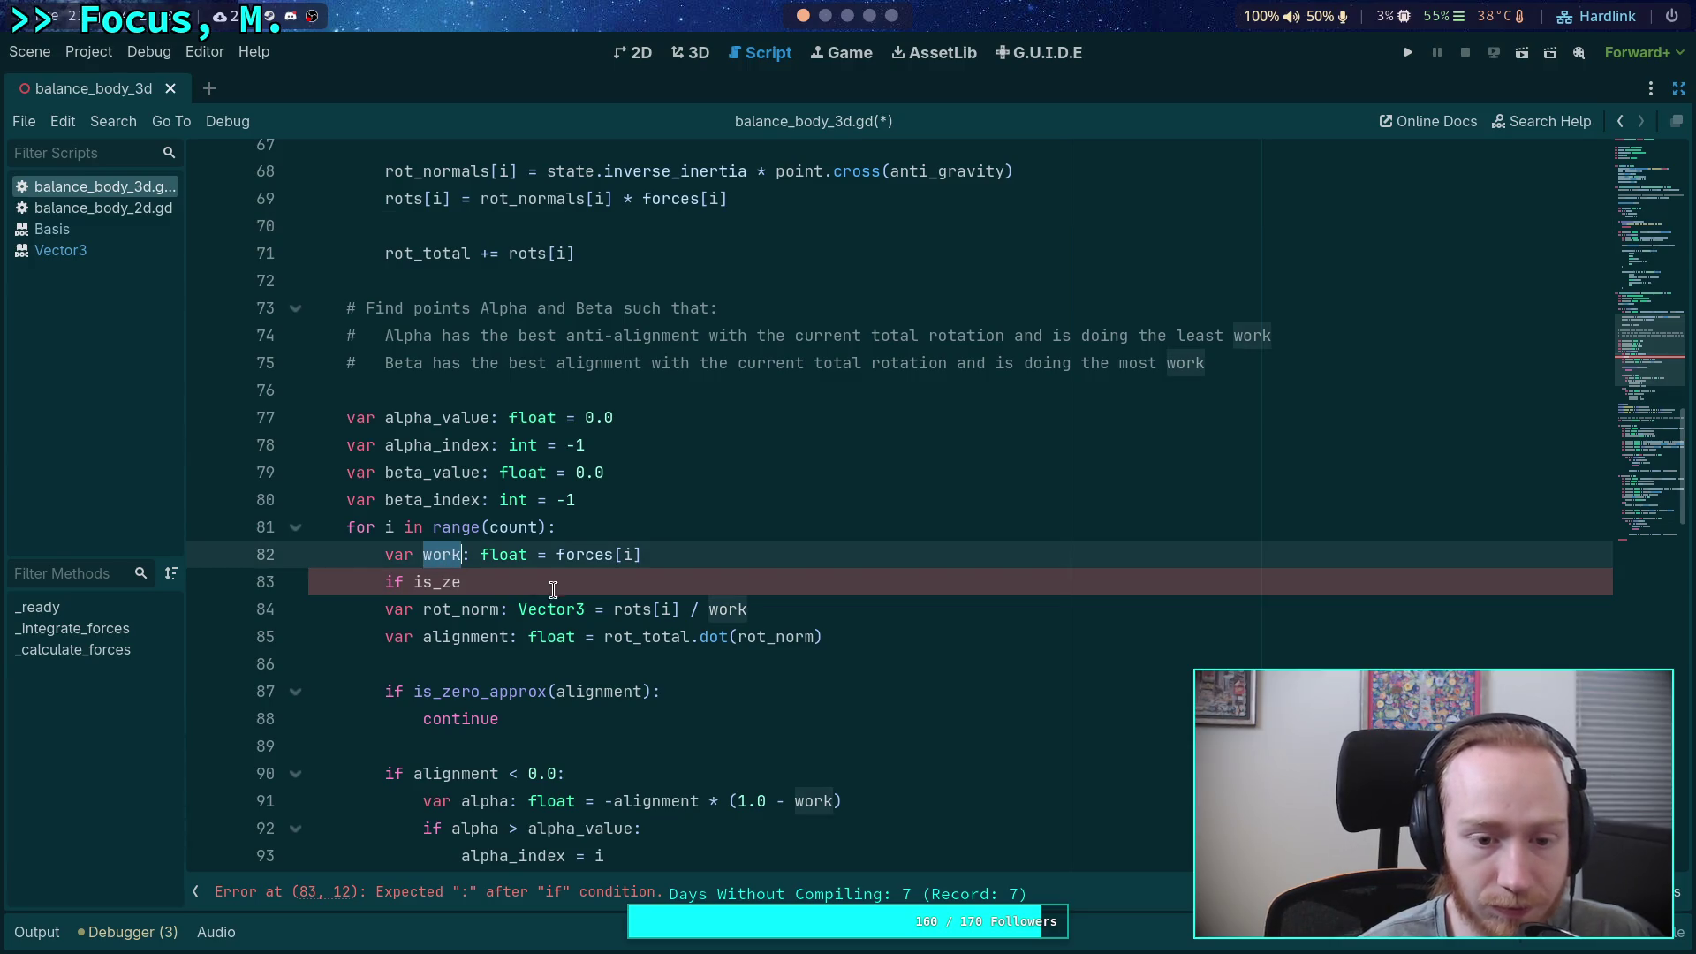
{"action": "double_click", "coordinate": [496, 611]}
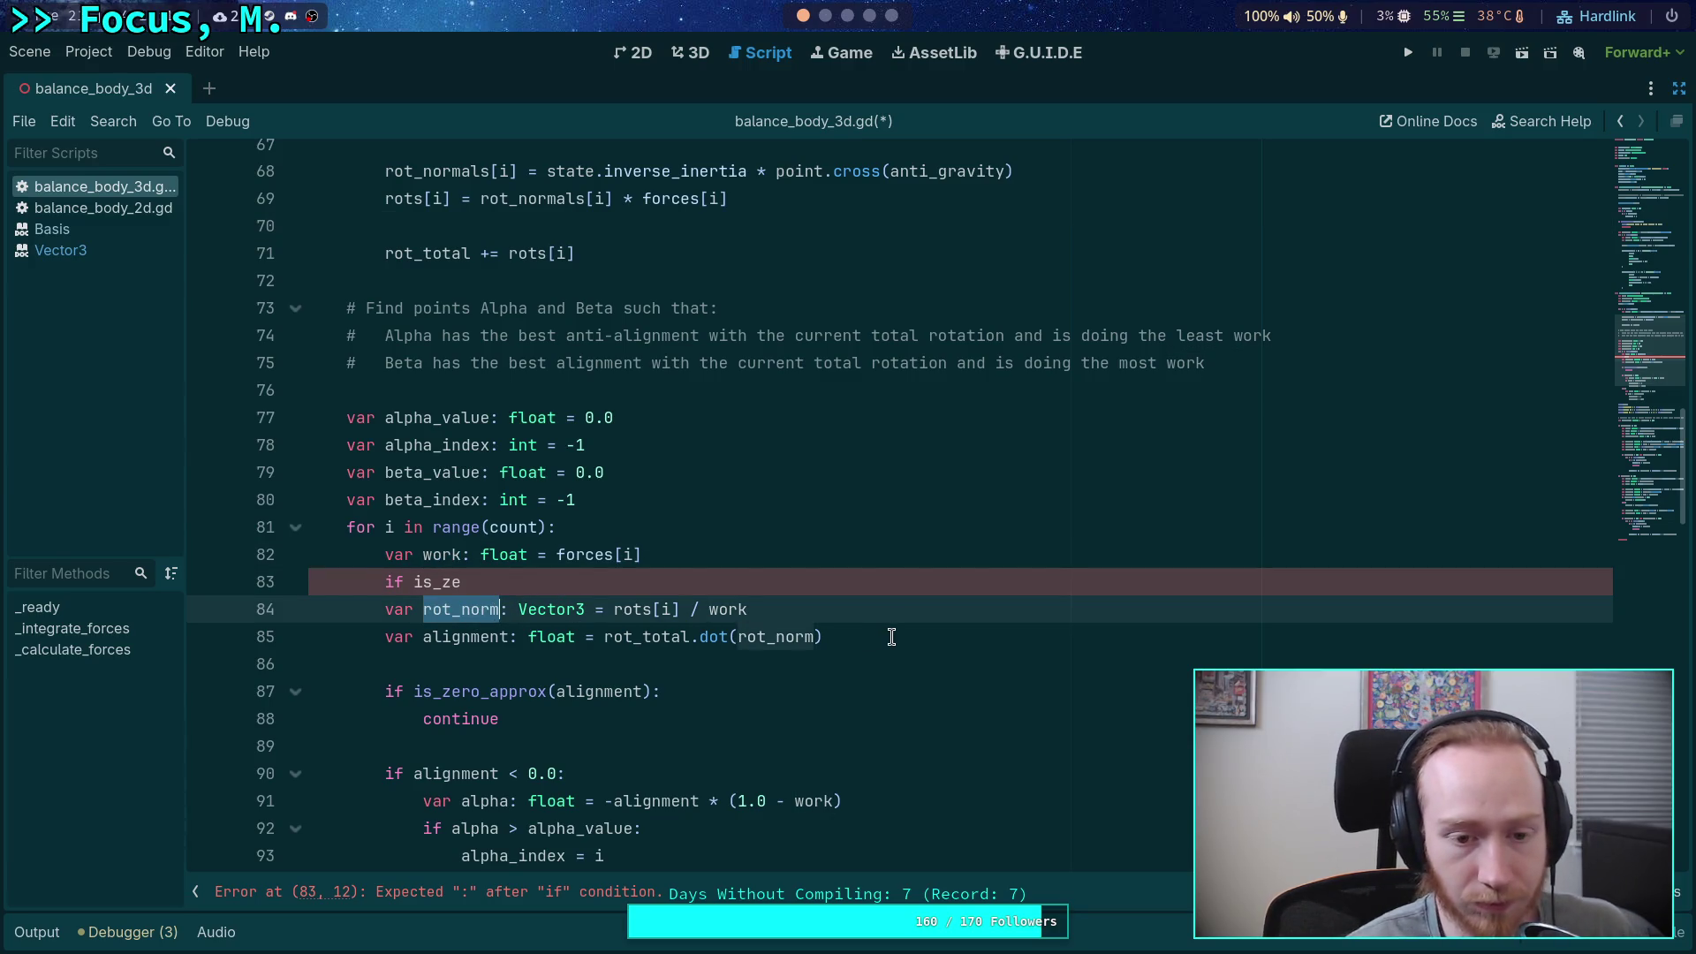
{"action": "key", "text": "alt+Up"}
{"action": "key", "text": "alt+Up"}
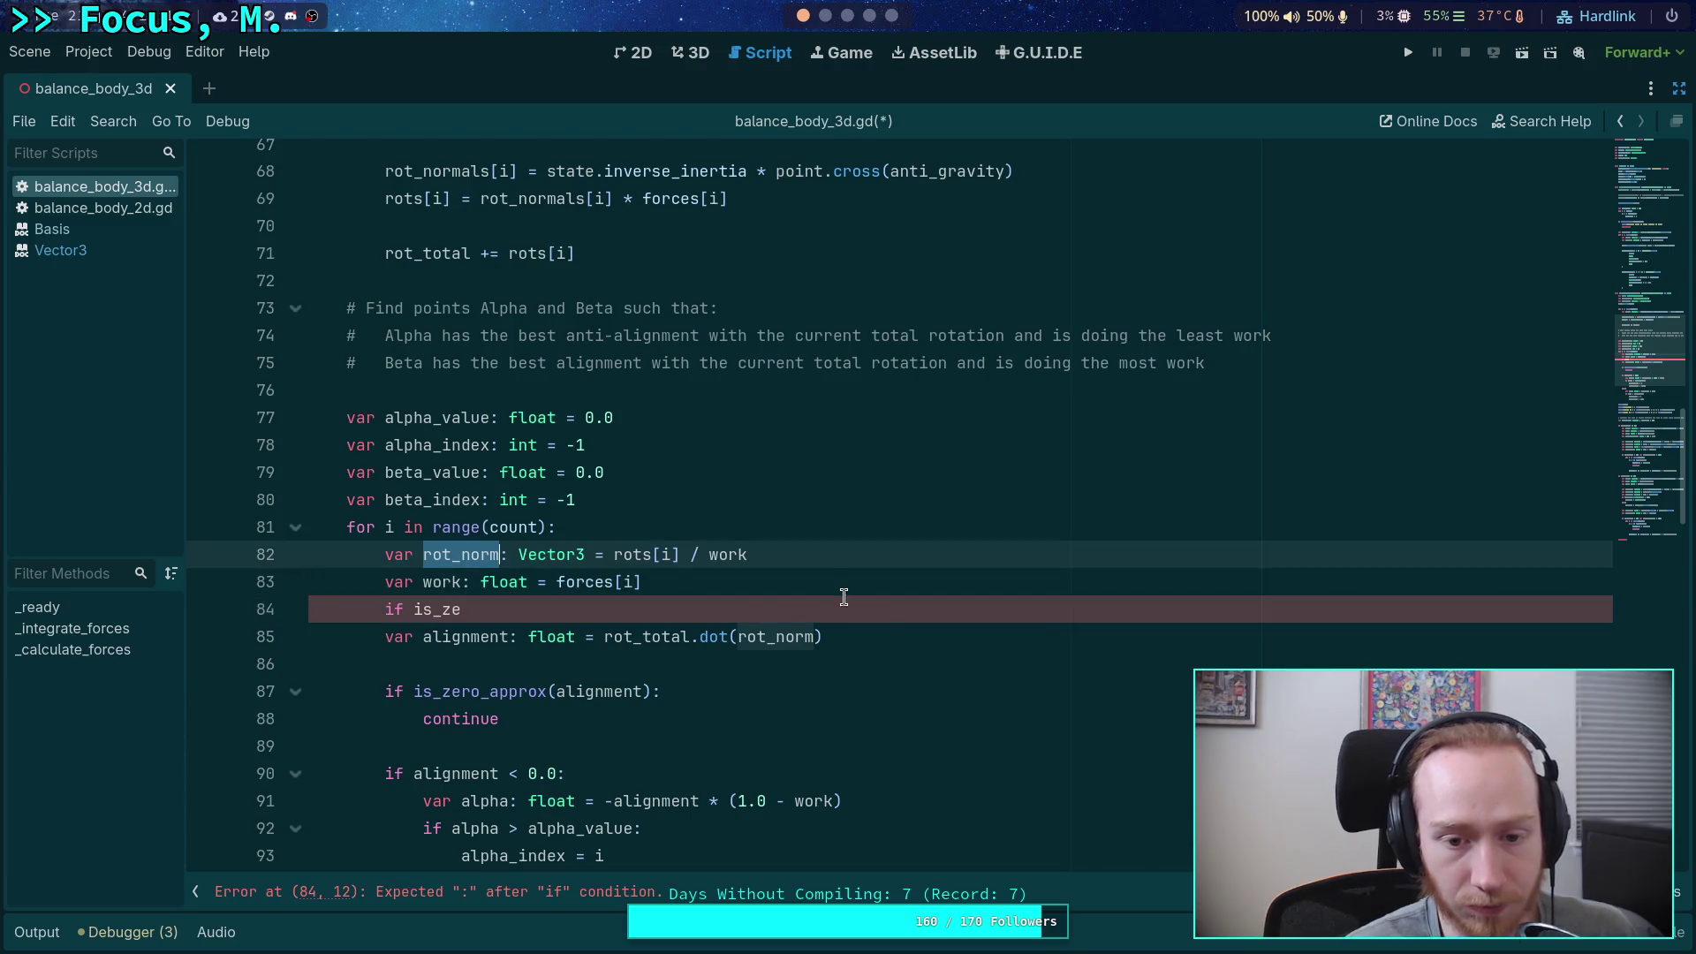
{"action": "scroll", "coordinate": [754, 587], "scroll_direction": "up", "scroll_amount": 1}
{"action": "left_click_drag", "start_coordinate": [774, 641], "coordinate": [618, 637]}
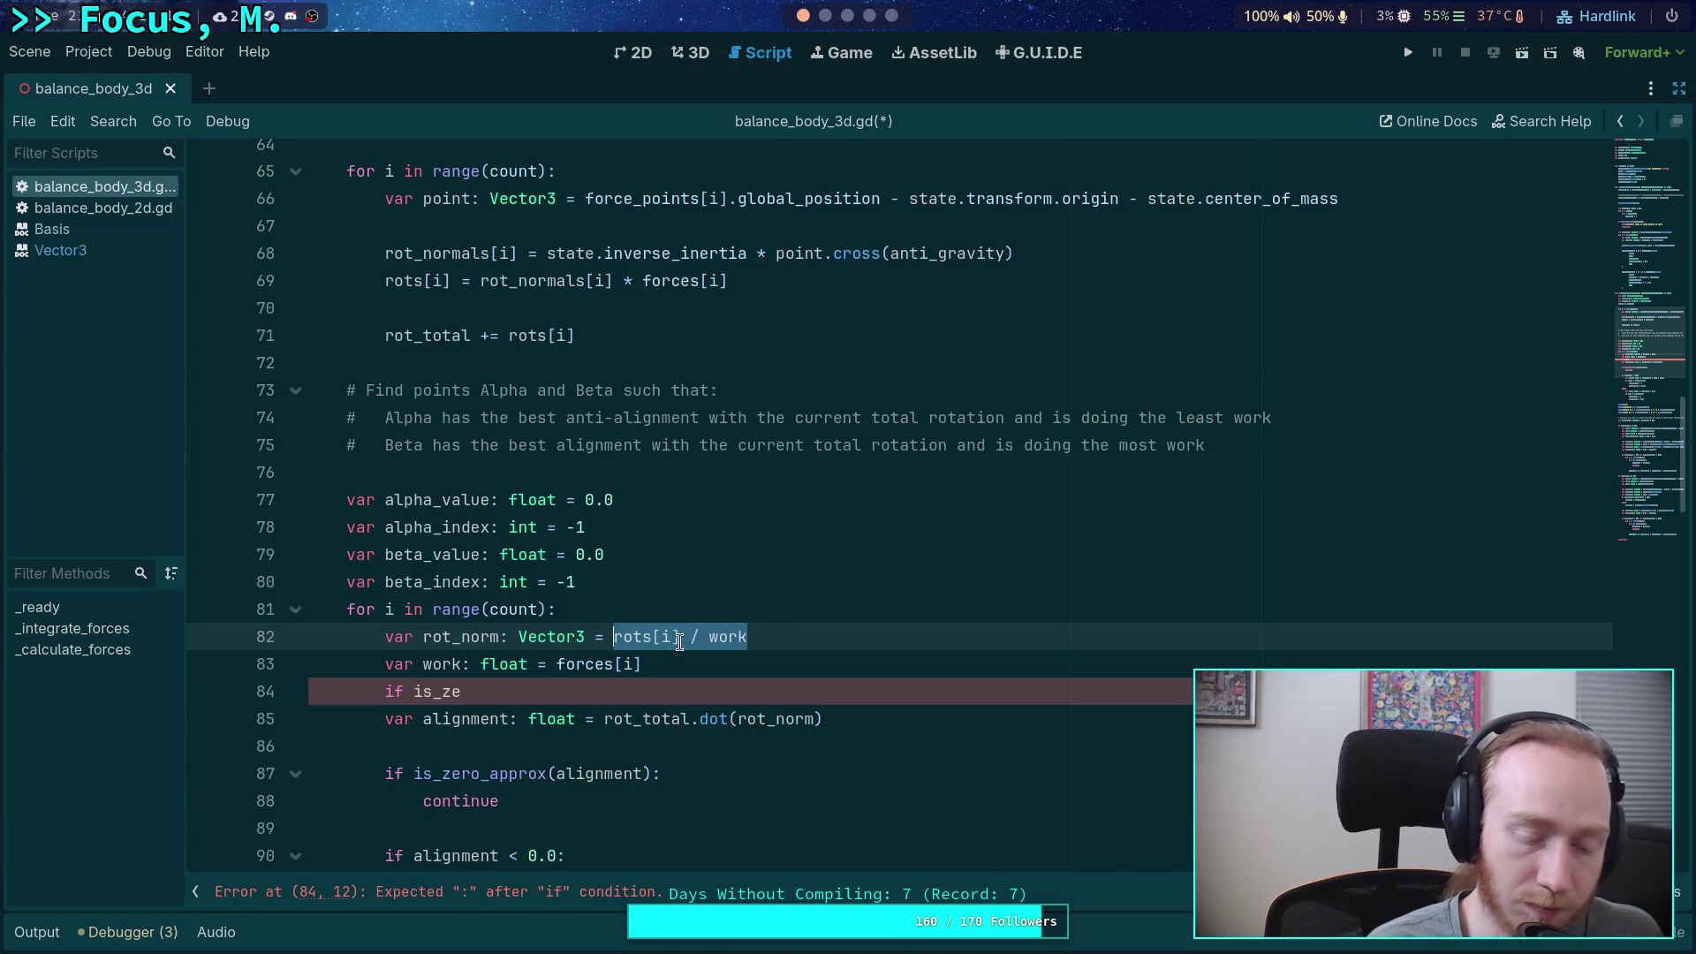
{"action": "type", "text": "rot_no"}
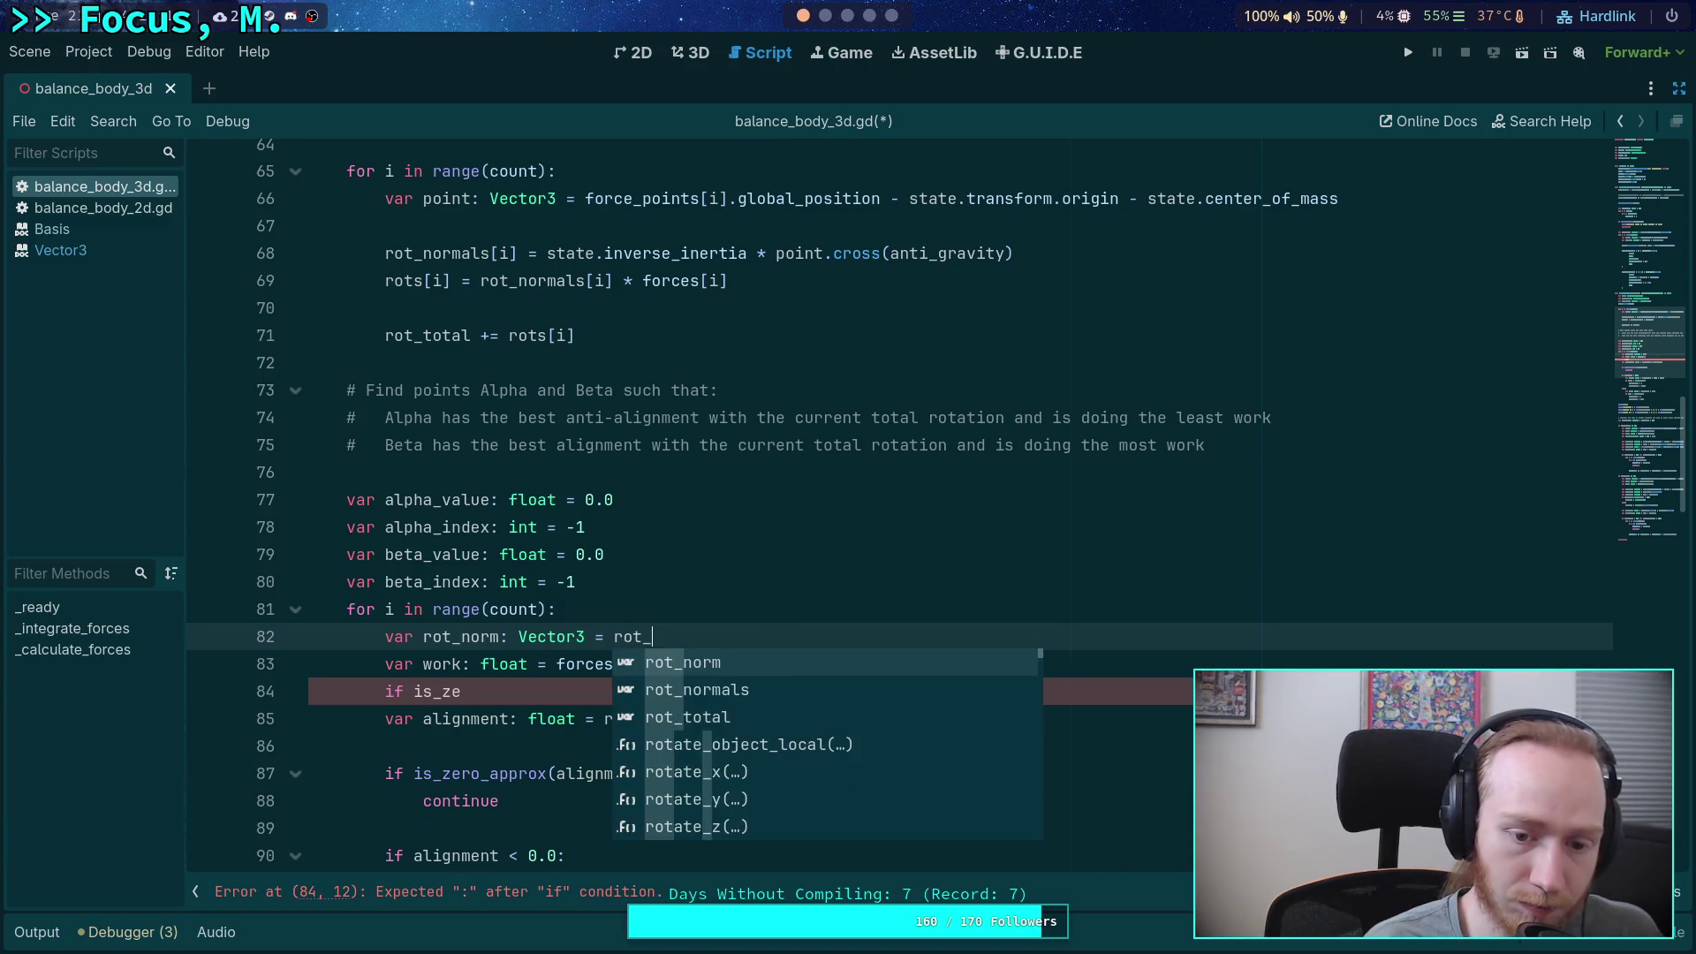
{"action": "key", "text": "Down"}
{"action": "key", "text": "Return"}
{"action": "type", "text": "[i]"}
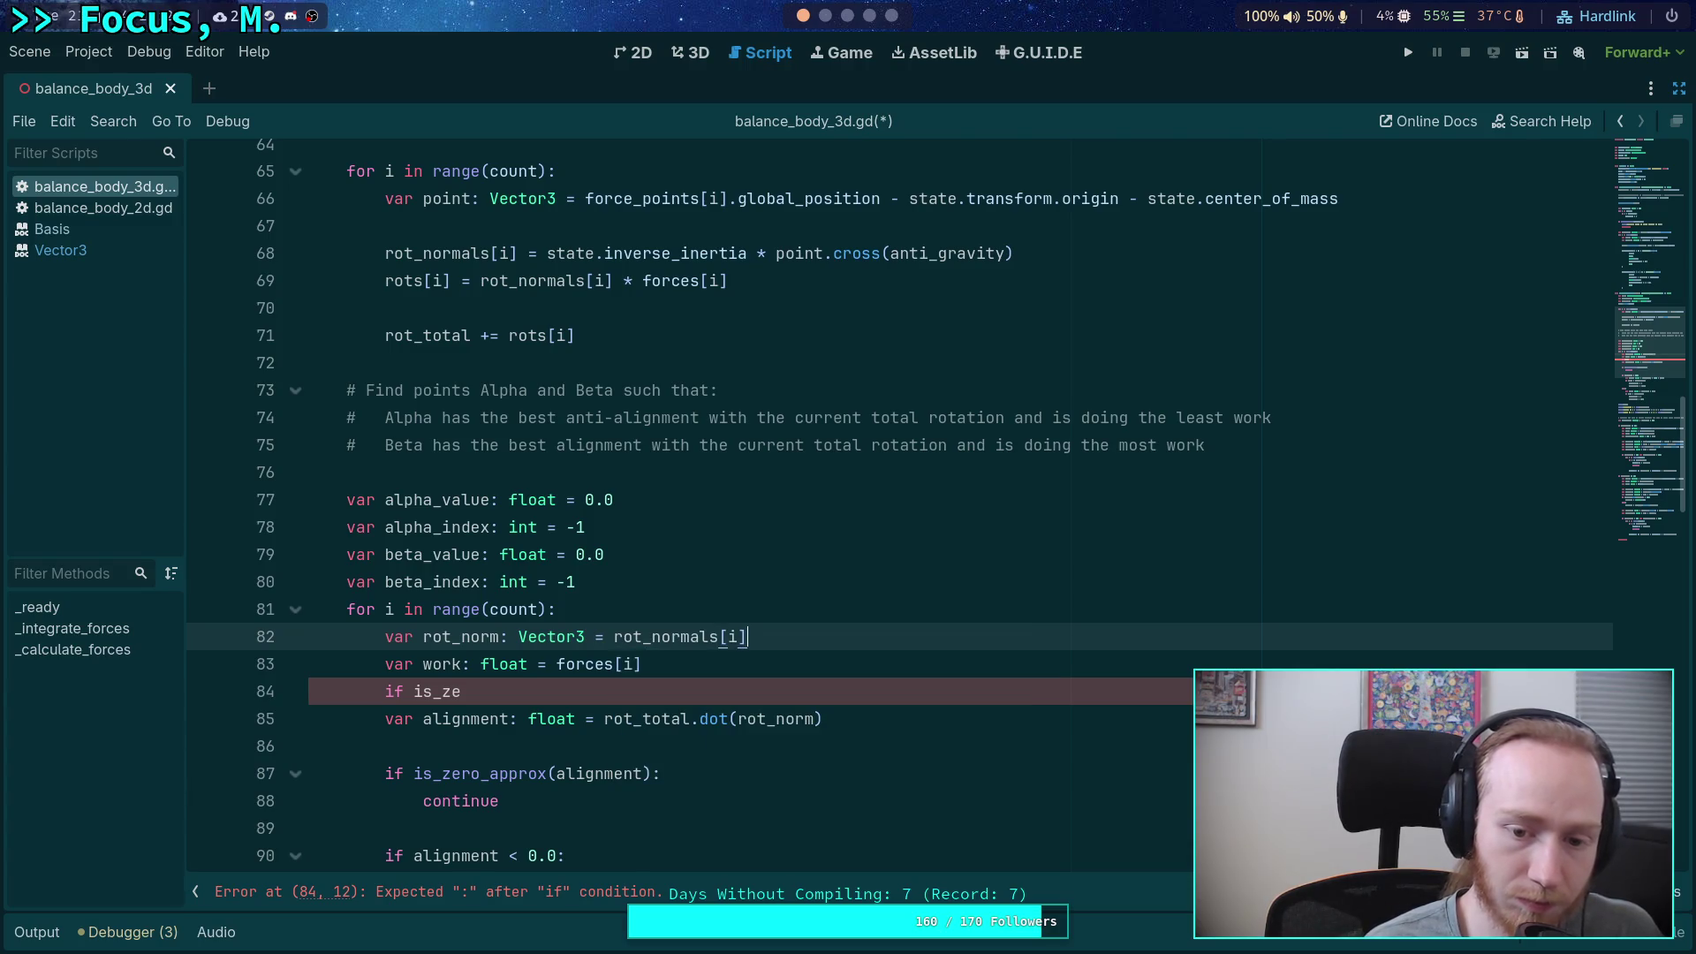
- Remove the unfinished 'if is_ze' line from the alpha/beta loop
{"action": "left_click", "coordinate": [587, 696]}
{"action": "key", "text": "alt+Up"}
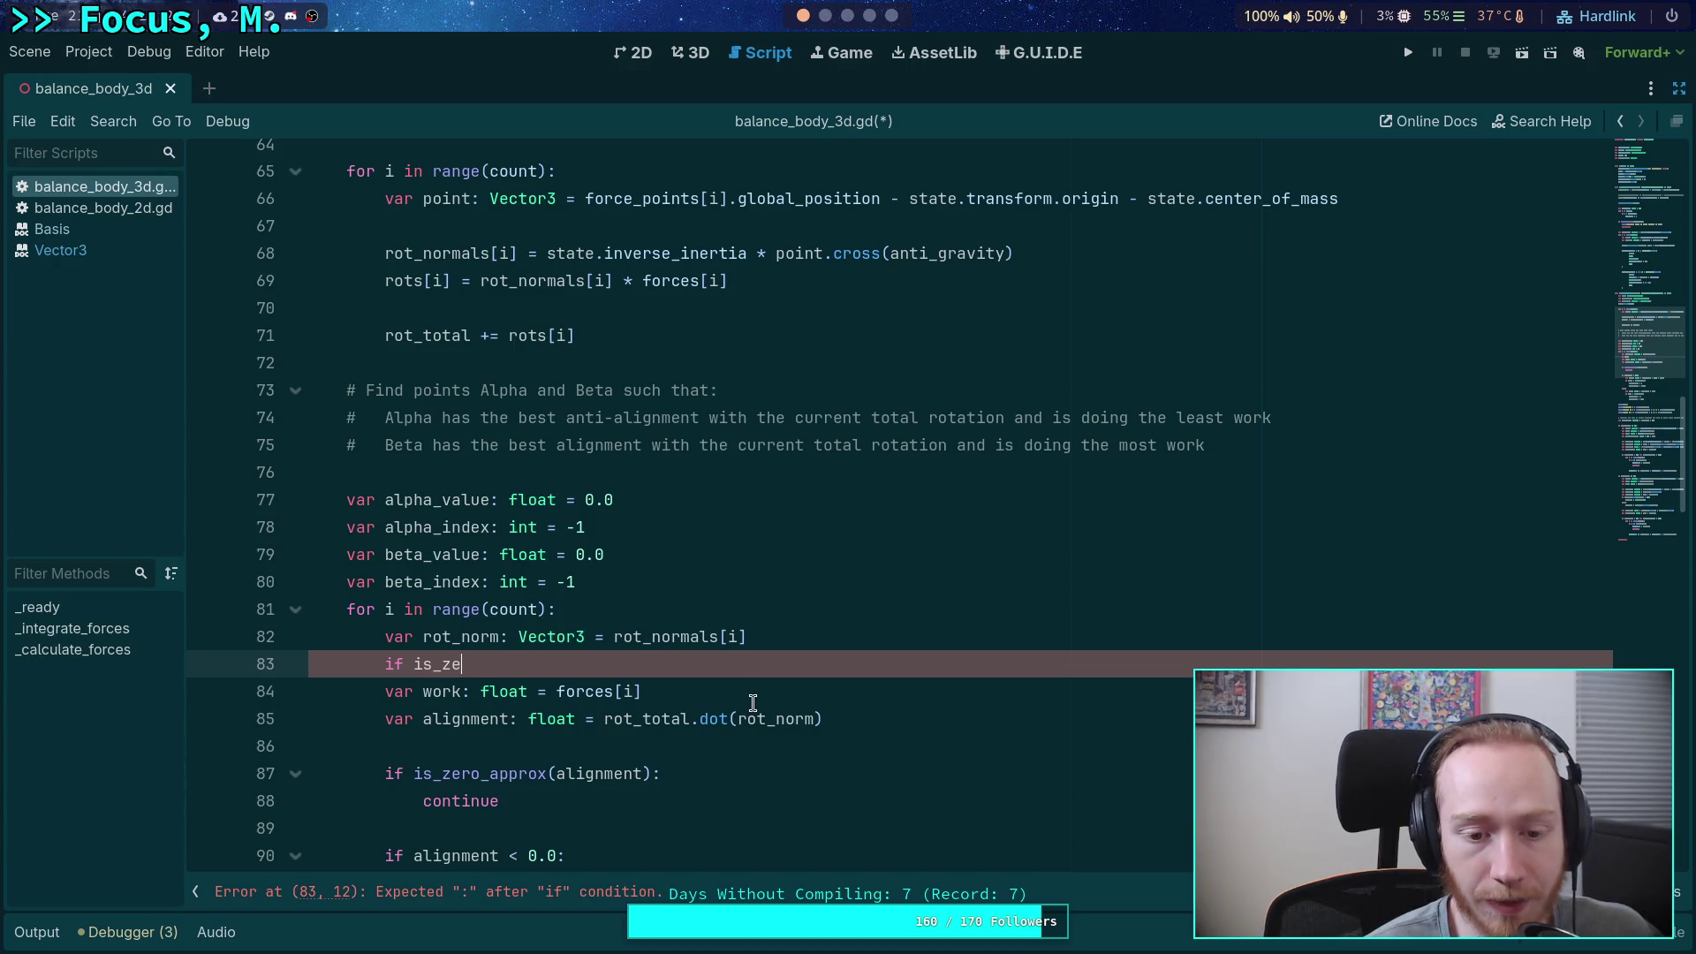
{"action": "key", "text": "Down"}
{"action": "key", "text": "ctrl+d"}
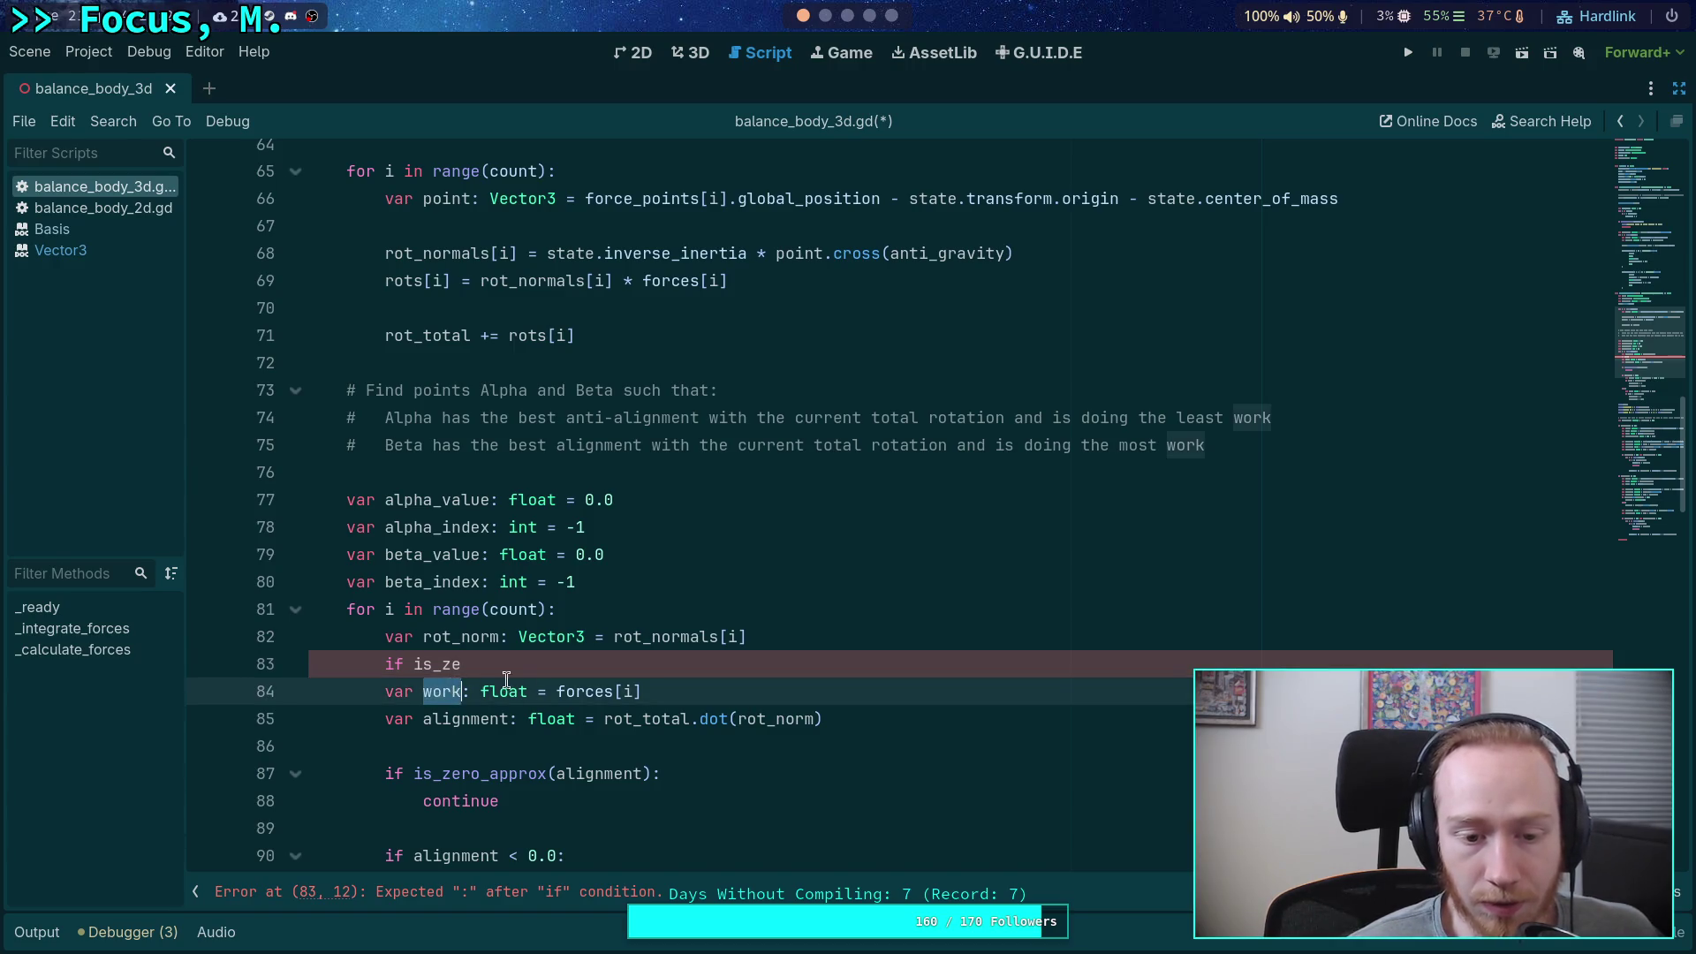
{"action": "scroll", "coordinate": [591, 685], "scroll_direction": "down", "scroll_amount": 4}
{"action": "scroll", "coordinate": [782, 674], "scroll_direction": "up", "scroll_amount": 2}
{"action": "left_click", "coordinate": [760, 521]}
{"action": "left_click", "coordinate": [858, 486]}
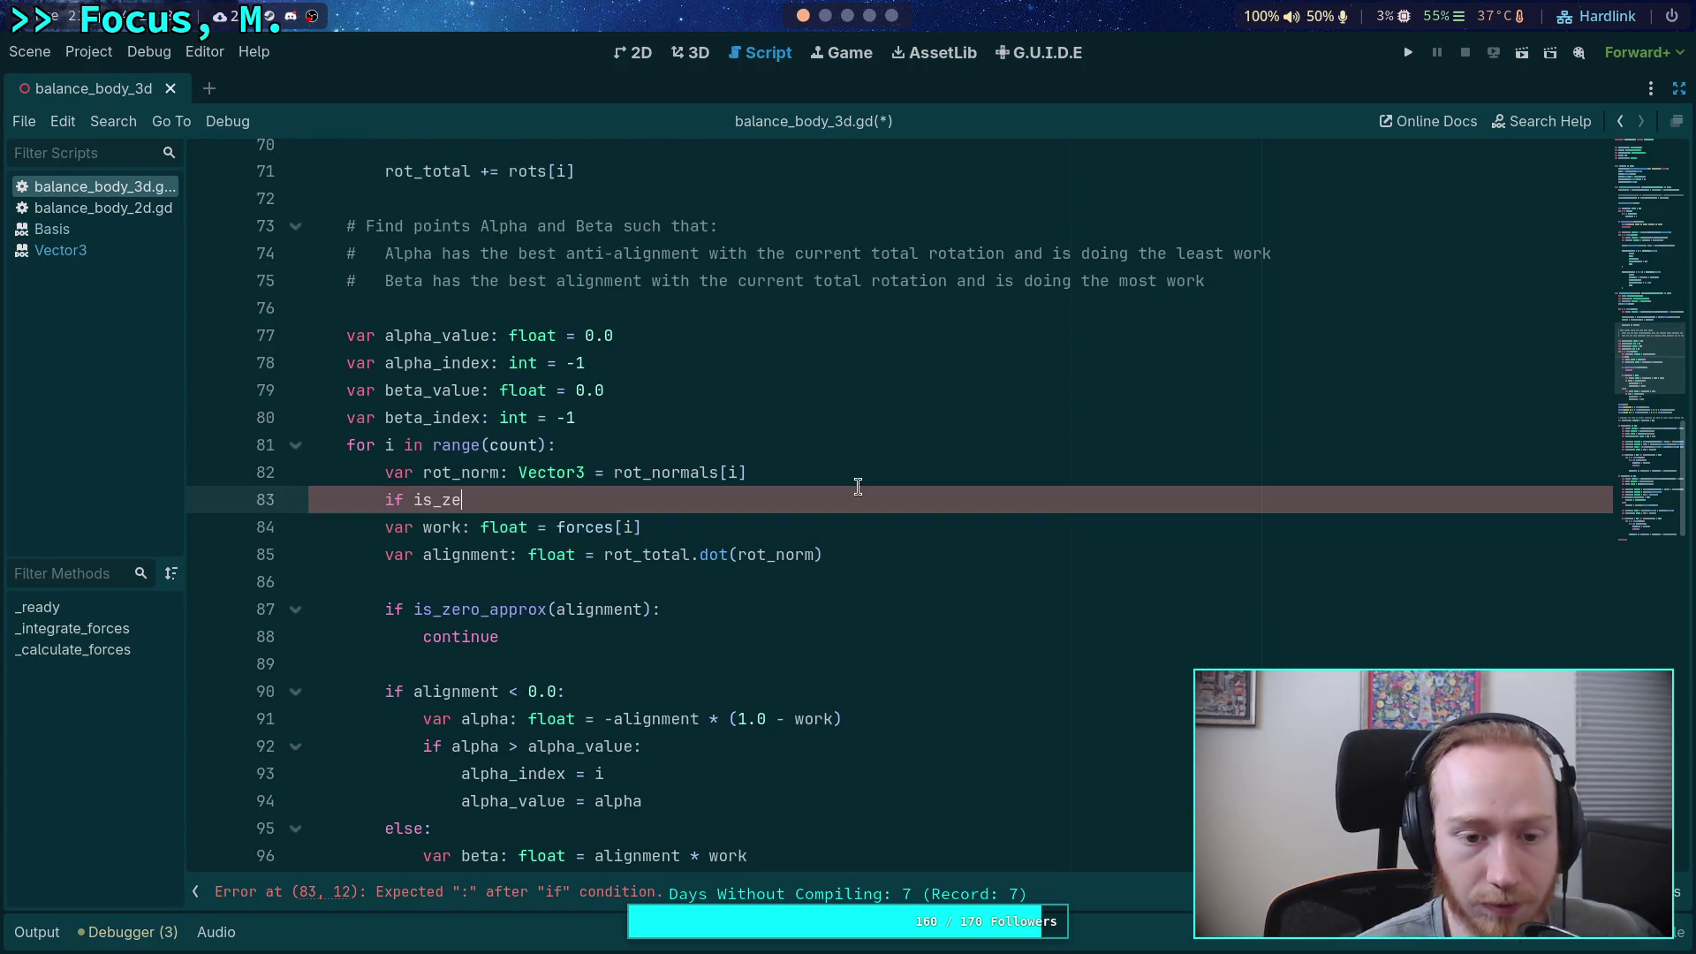
{"action": "key", "text": "alt+Down"}
{"action": "key", "text": "alt+Up"}
{"action": "key", "text": "alt+Down"}
{"action": "key", "text": "ctrl+shift+k"}
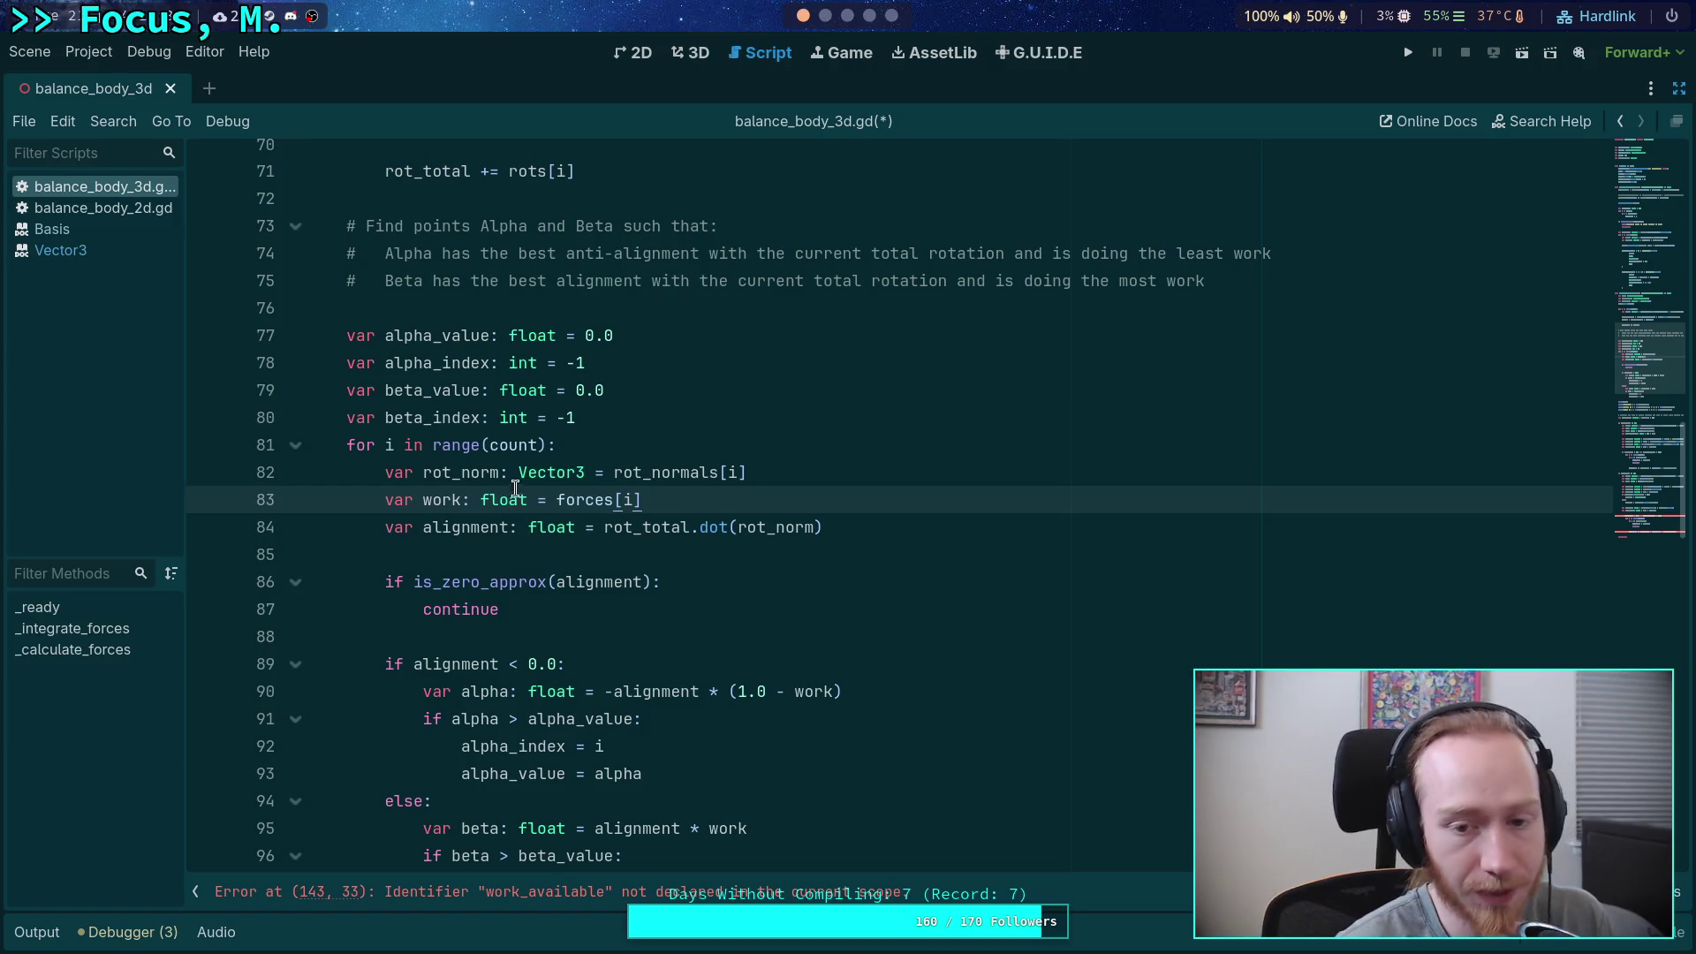
- Move the work = forces[i] line back above the rot_norm line
{"action": "left_click", "coordinate": [464, 477]}
{"action": "key", "text": "Down"}
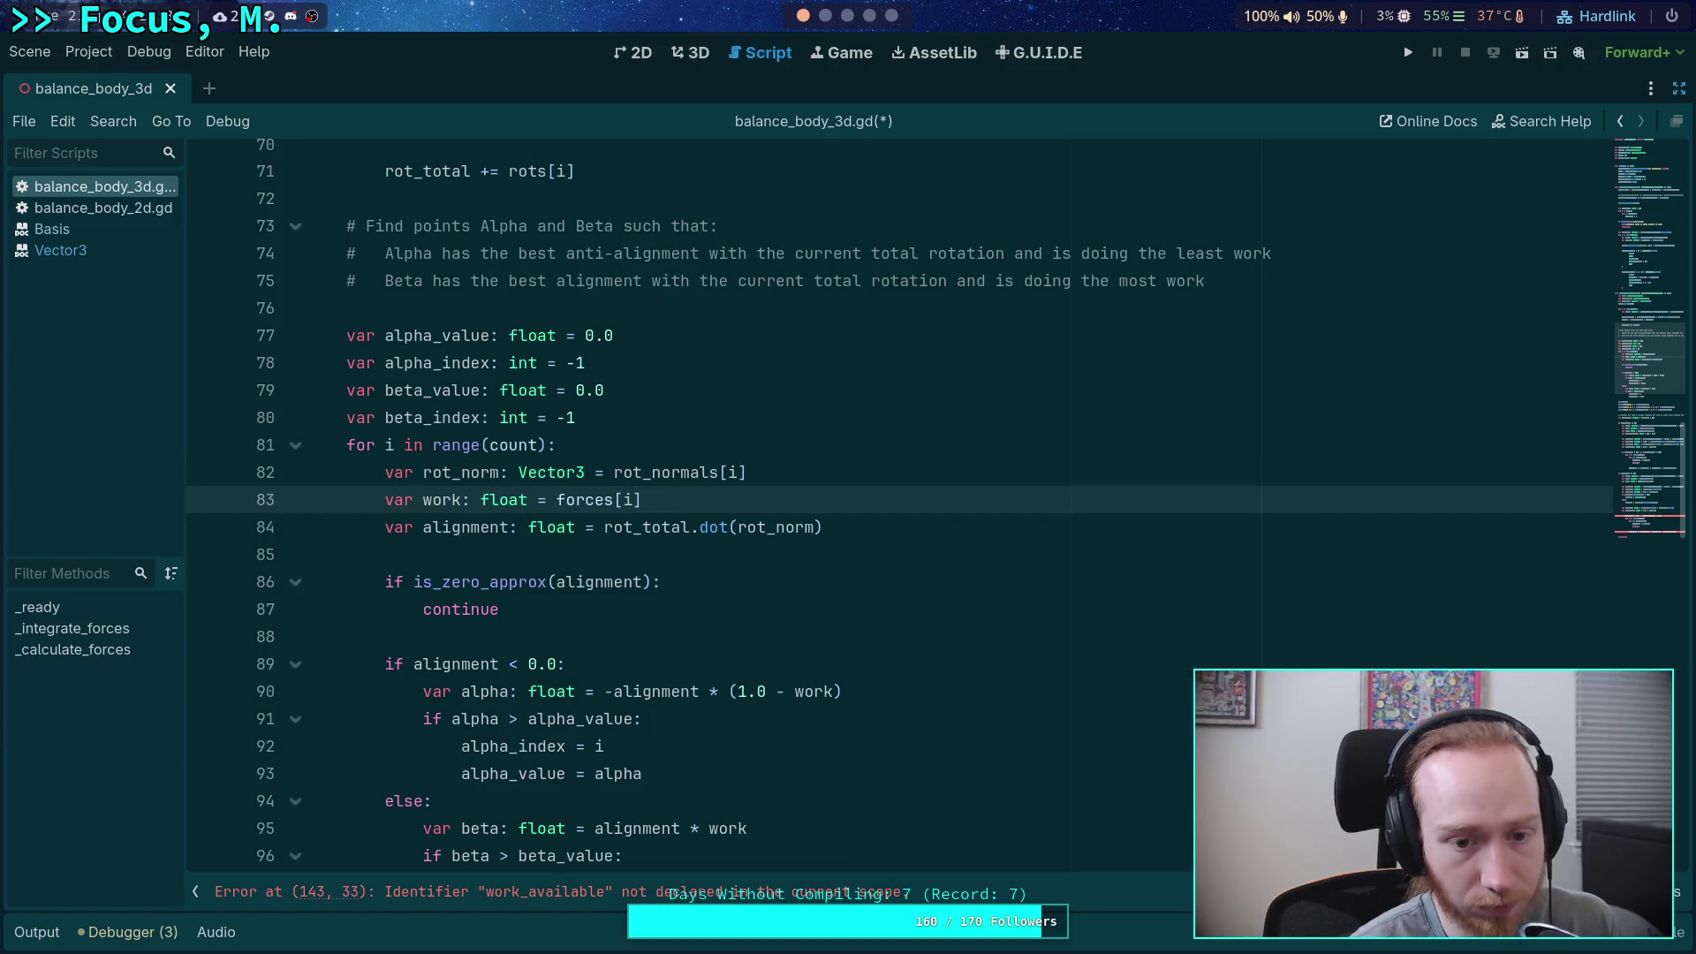
{"action": "key", "text": "alt+Up"}
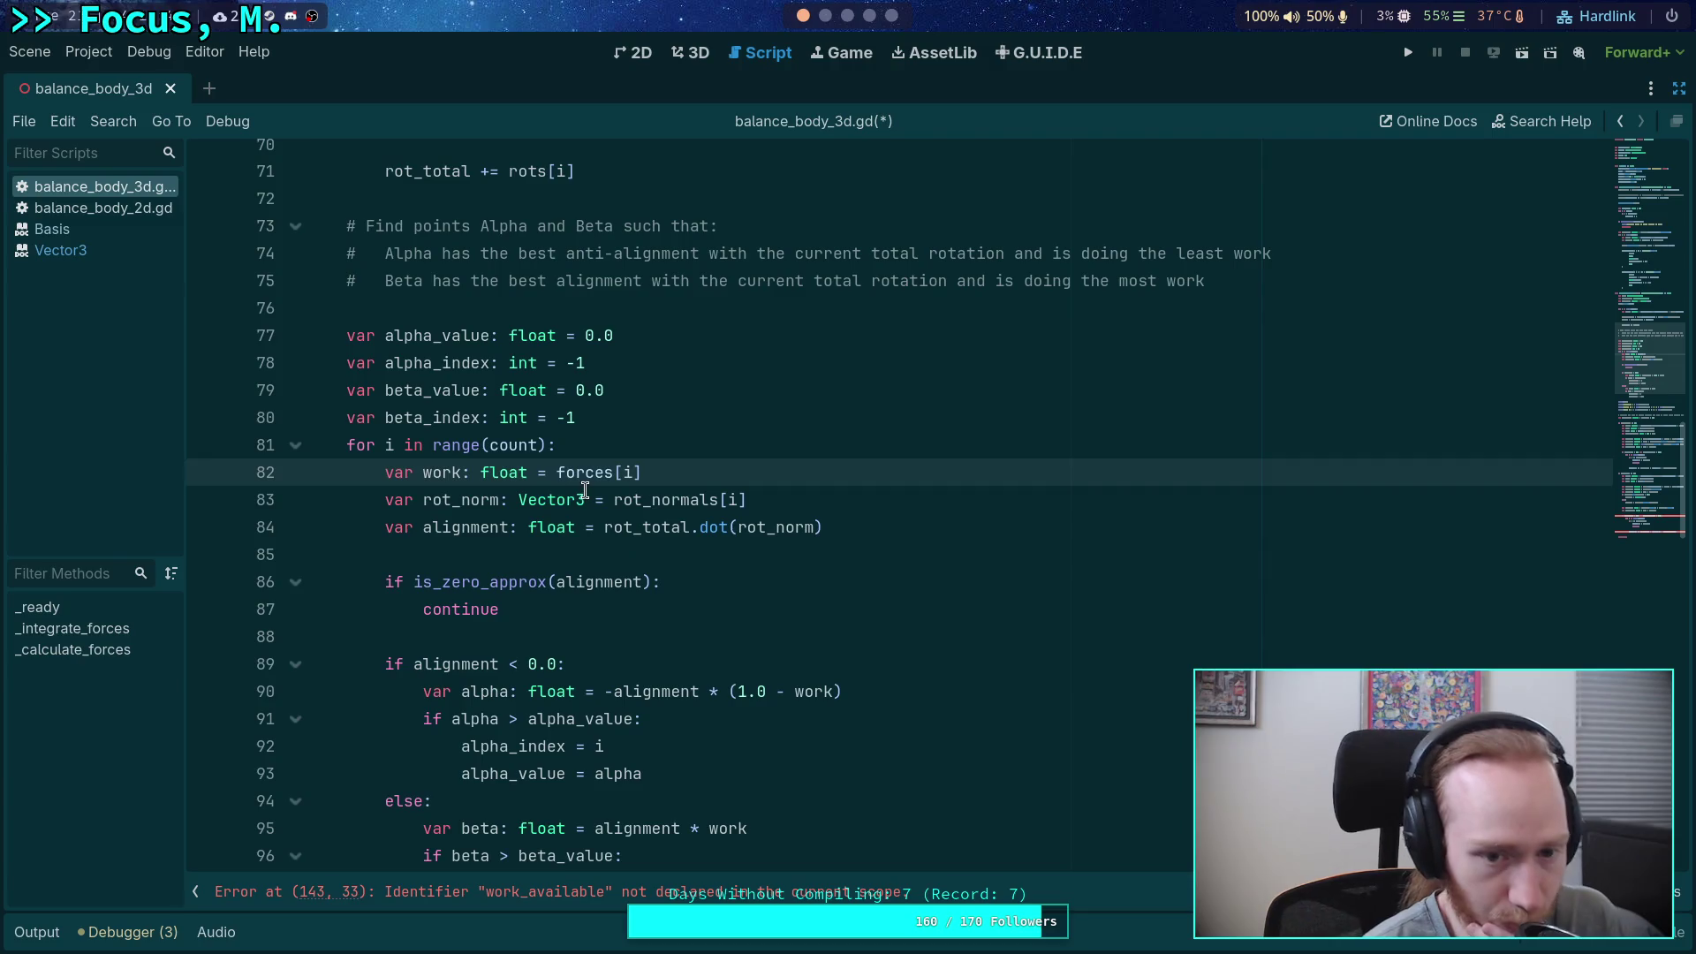
{"action": "left_click", "coordinate": [586, 492]}
{"action": "double_click", "coordinate": [652, 500]}
{"action": "double_click", "coordinate": [626, 528]}
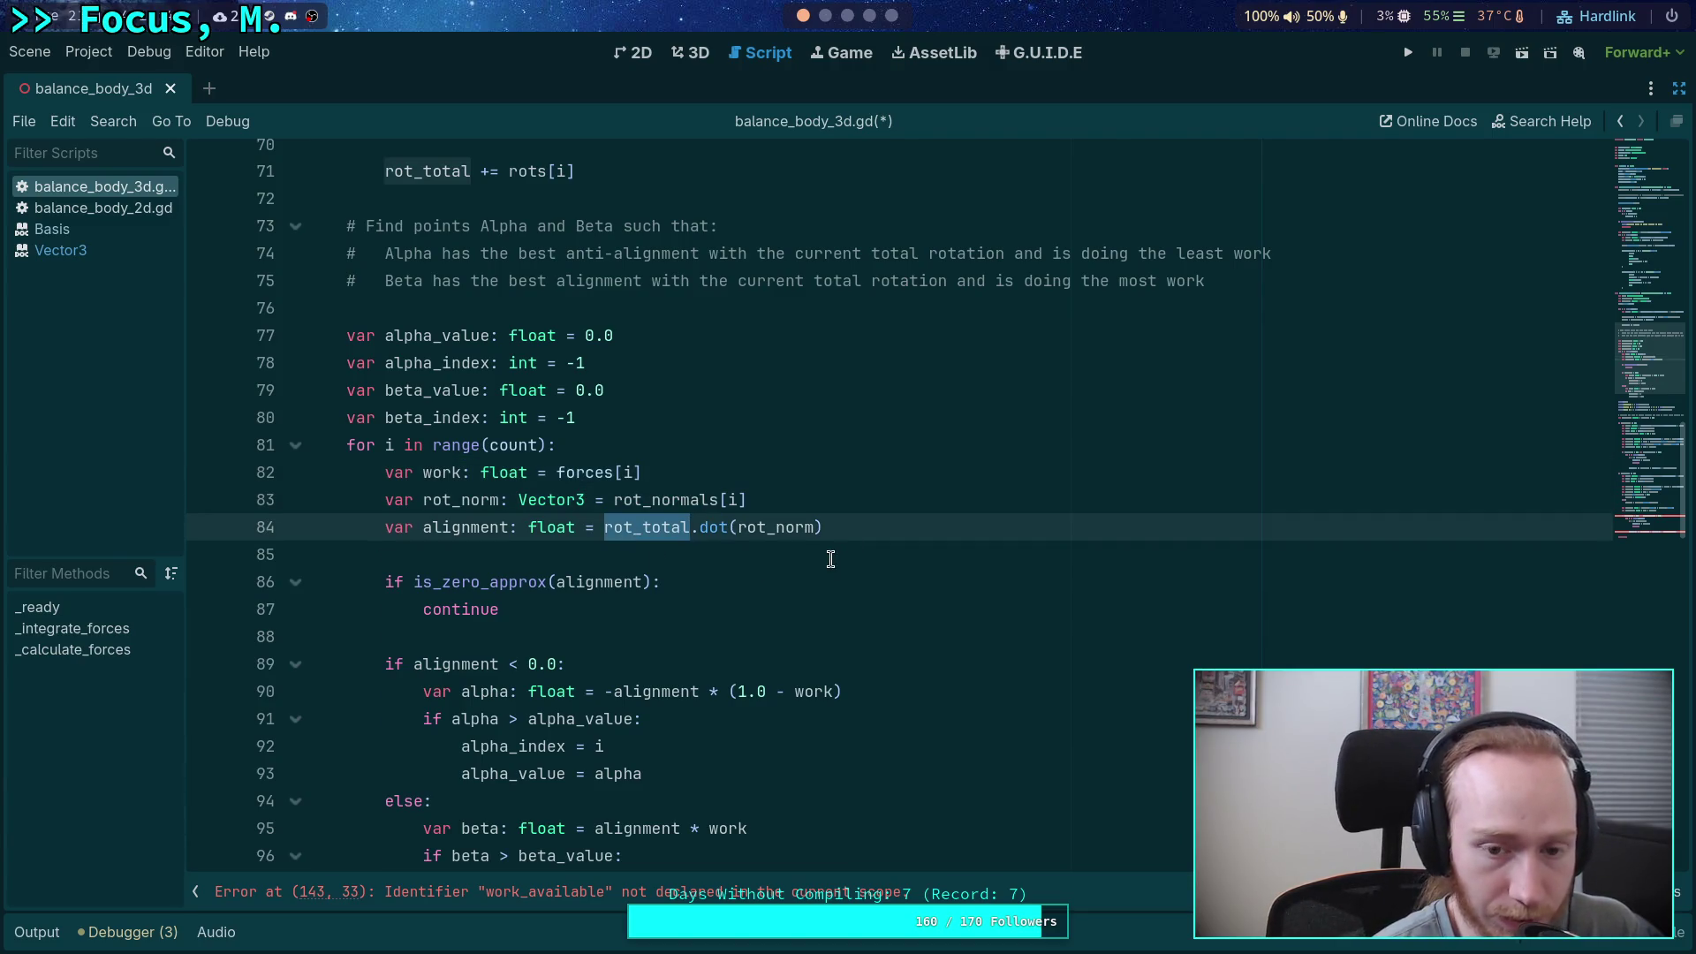
{"action": "double_click", "coordinate": [772, 527]}
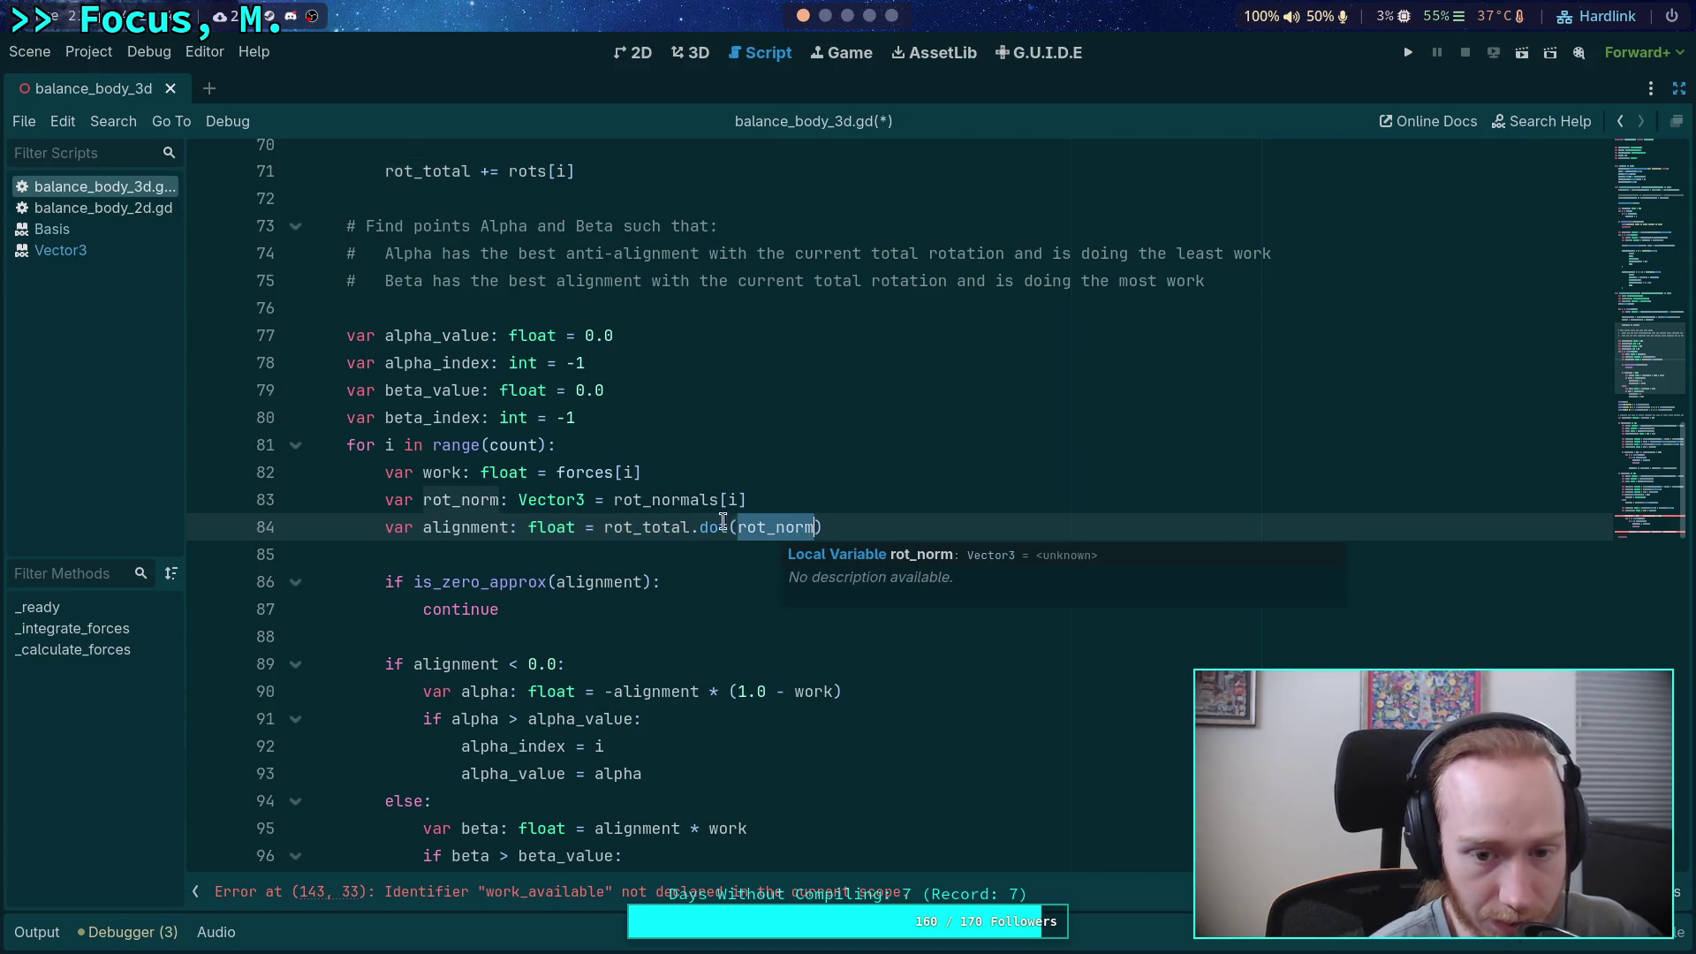
{"action": "double_click", "coordinate": [651, 523]}
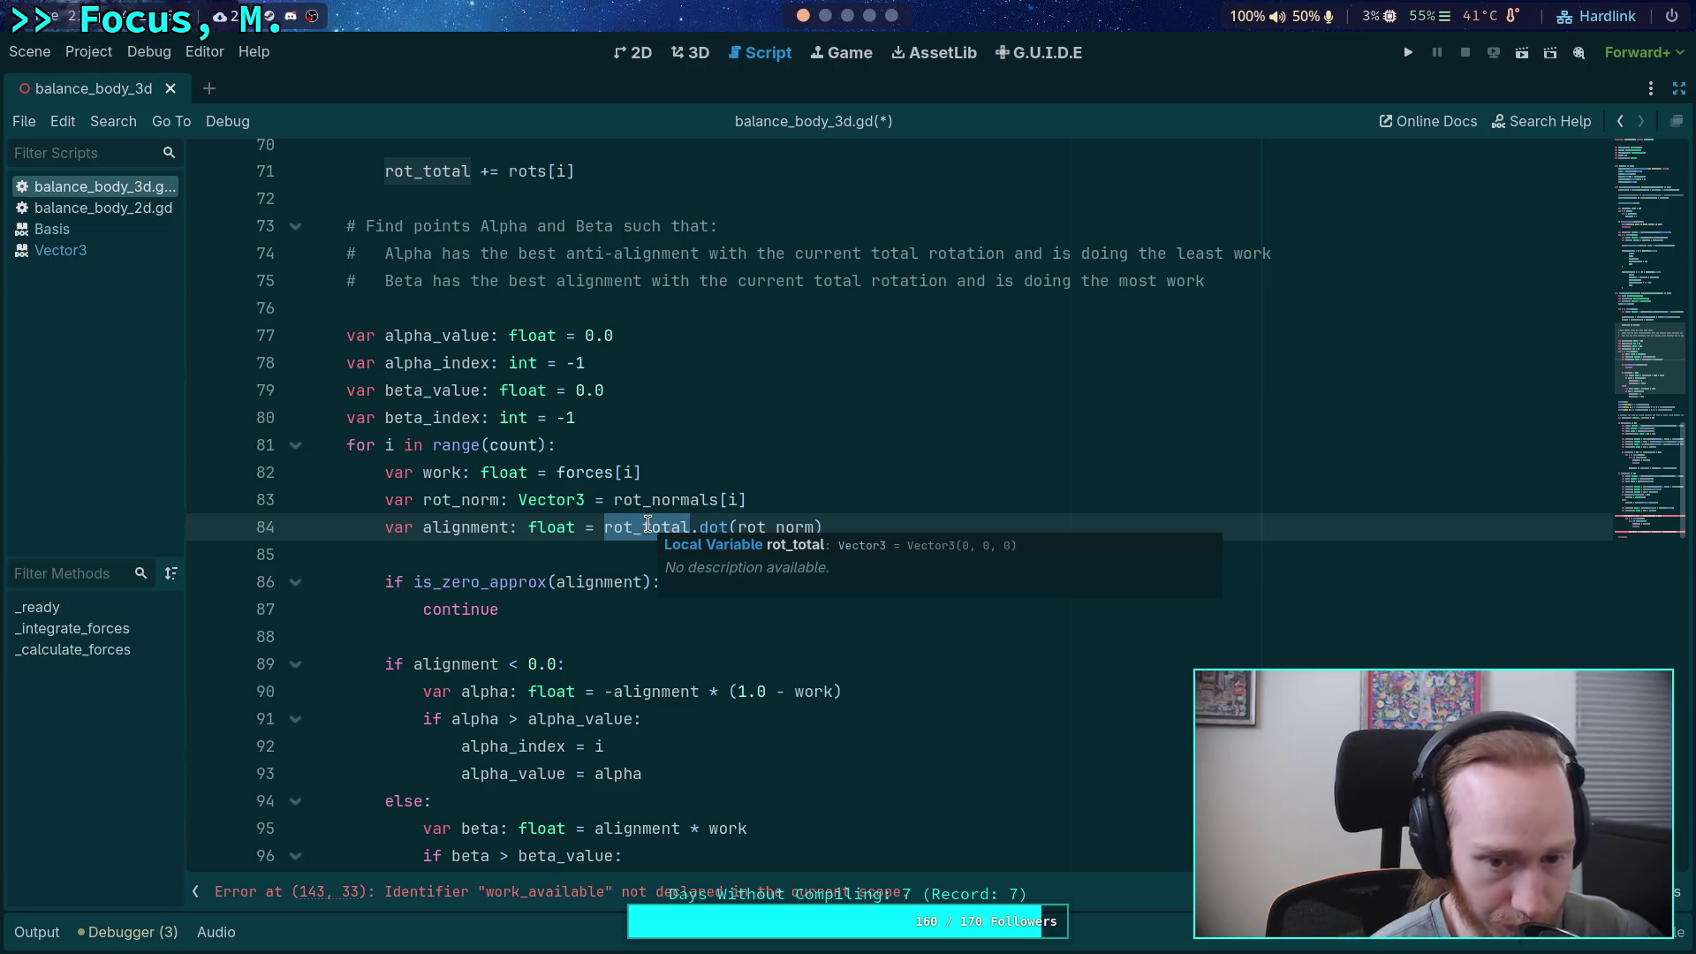
{"action": "double_click", "coordinate": [767, 527]}
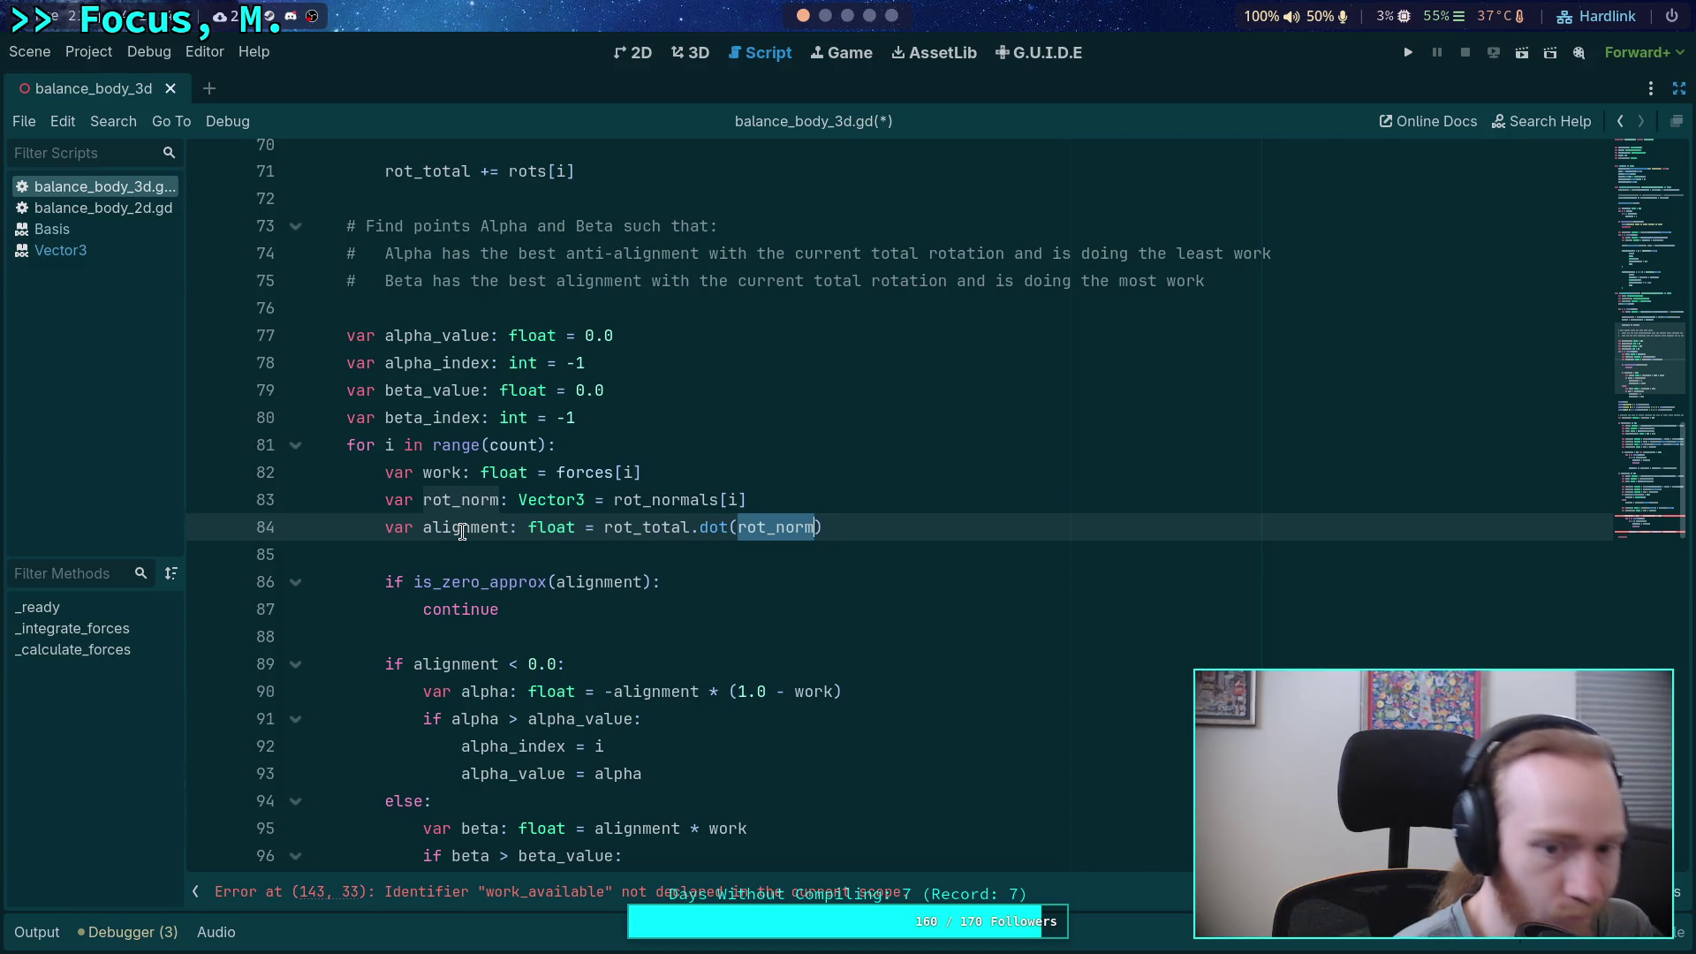
{"action": "double_click", "coordinate": [462, 527]}
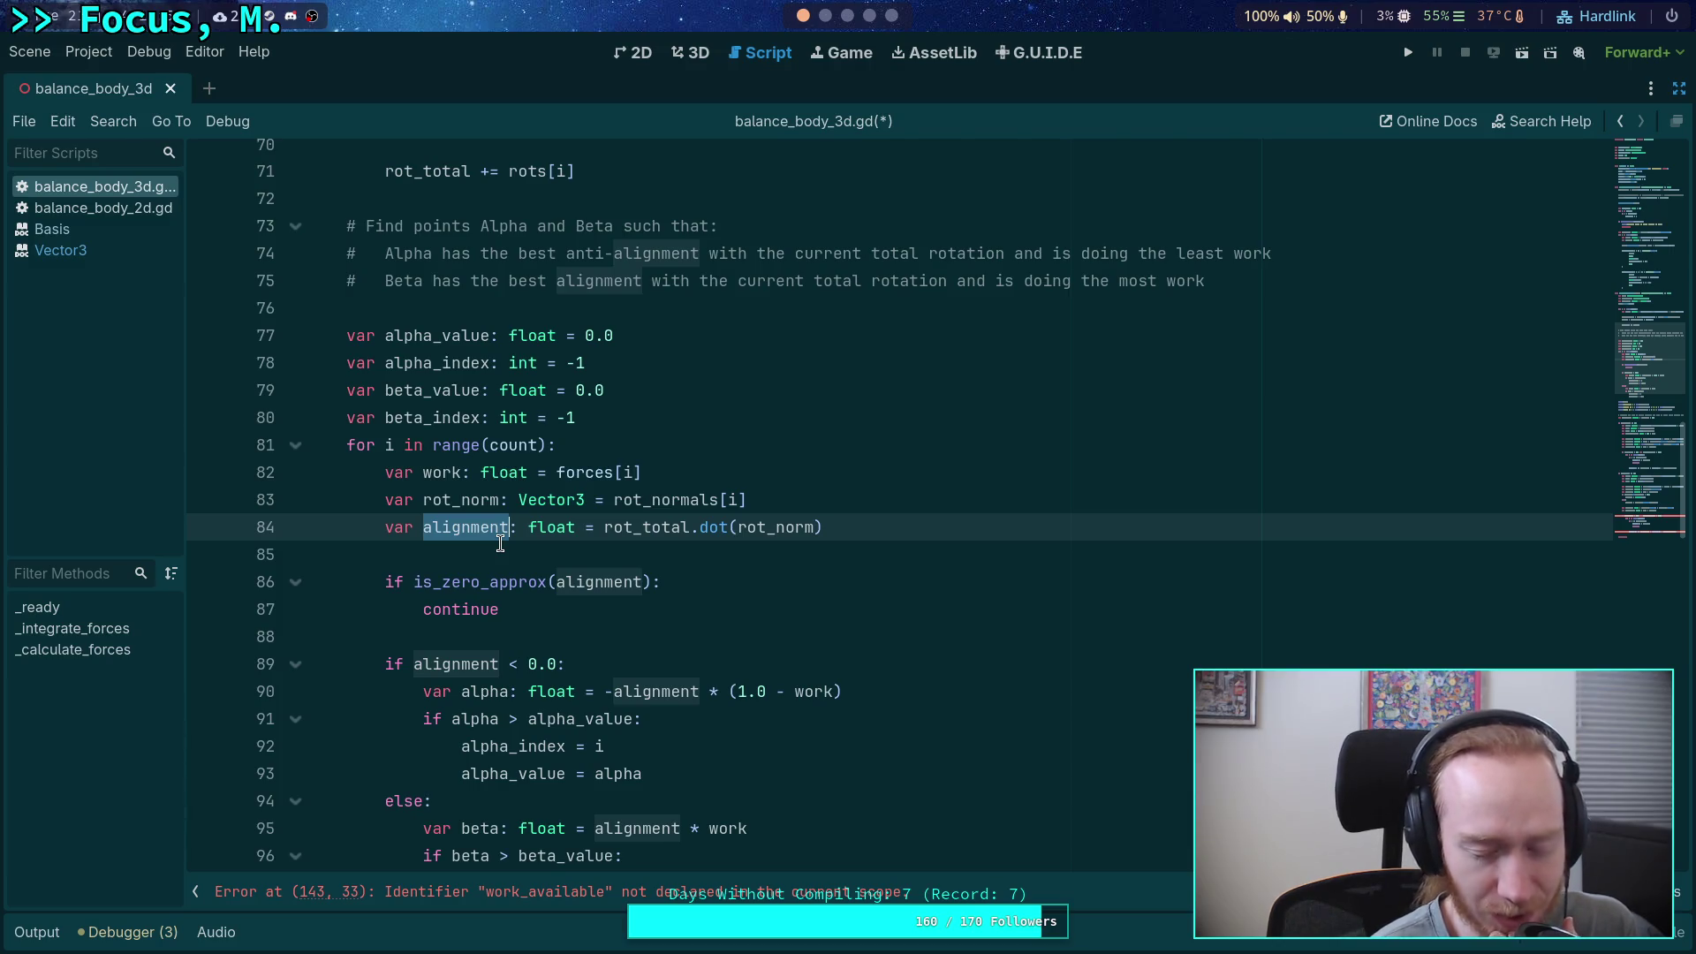
{"action": "left_click", "coordinate": [606, 530]}
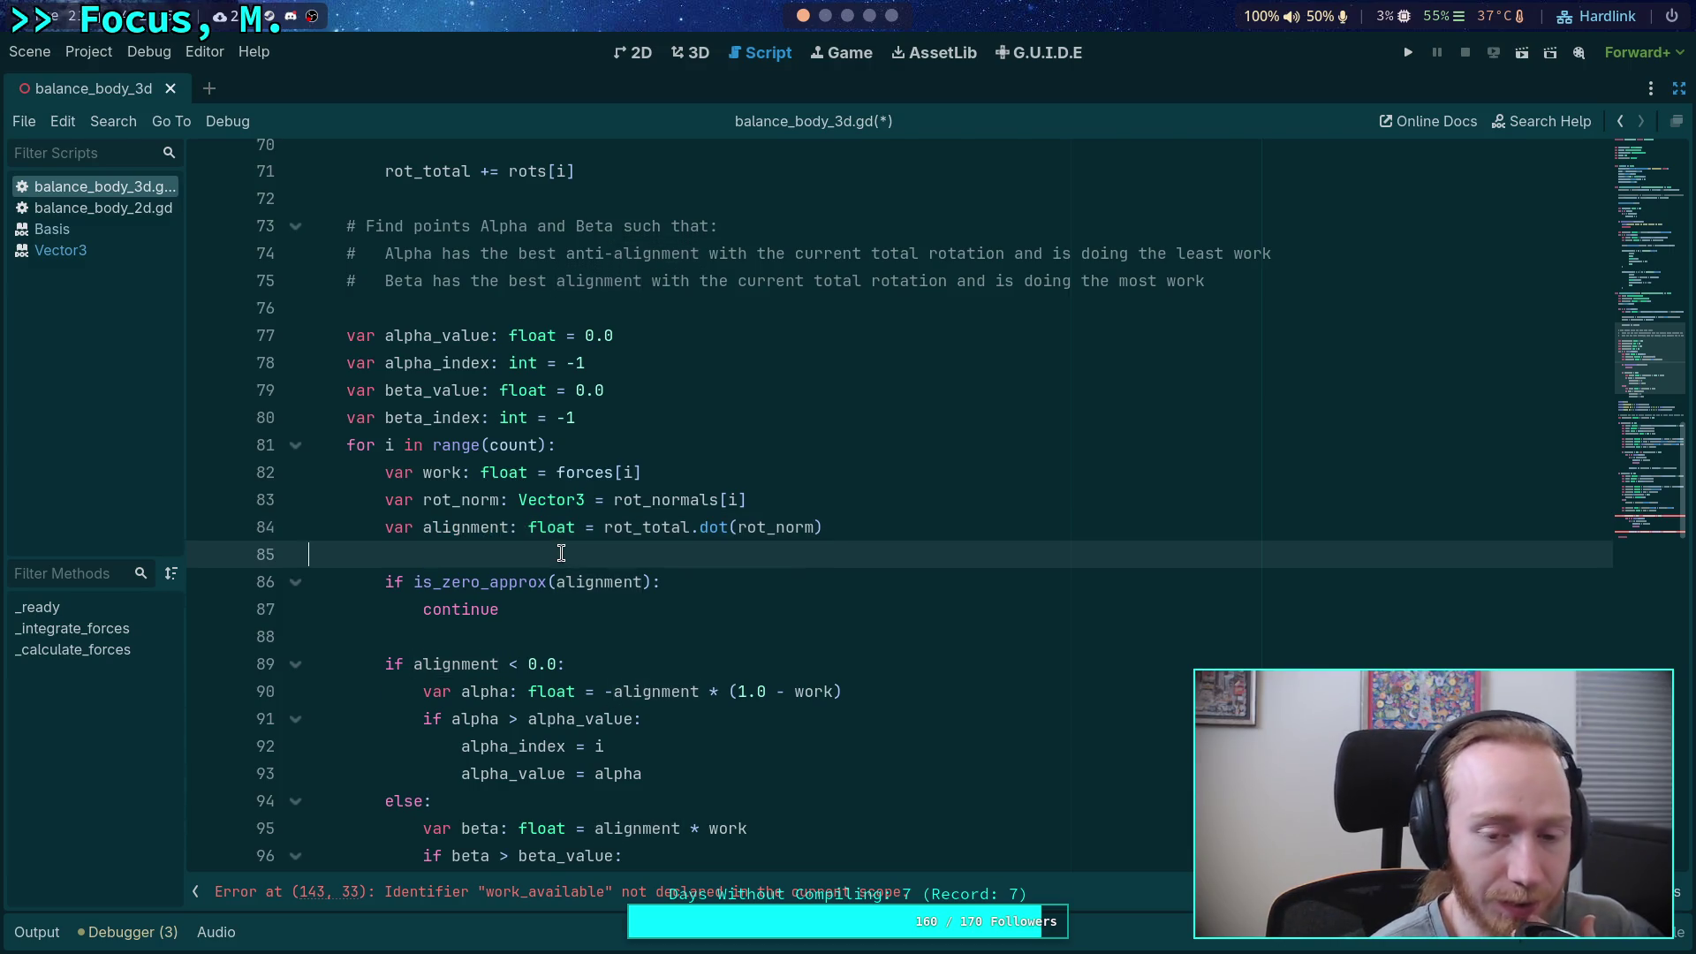
{"action": "double_click", "coordinate": [612, 531]}
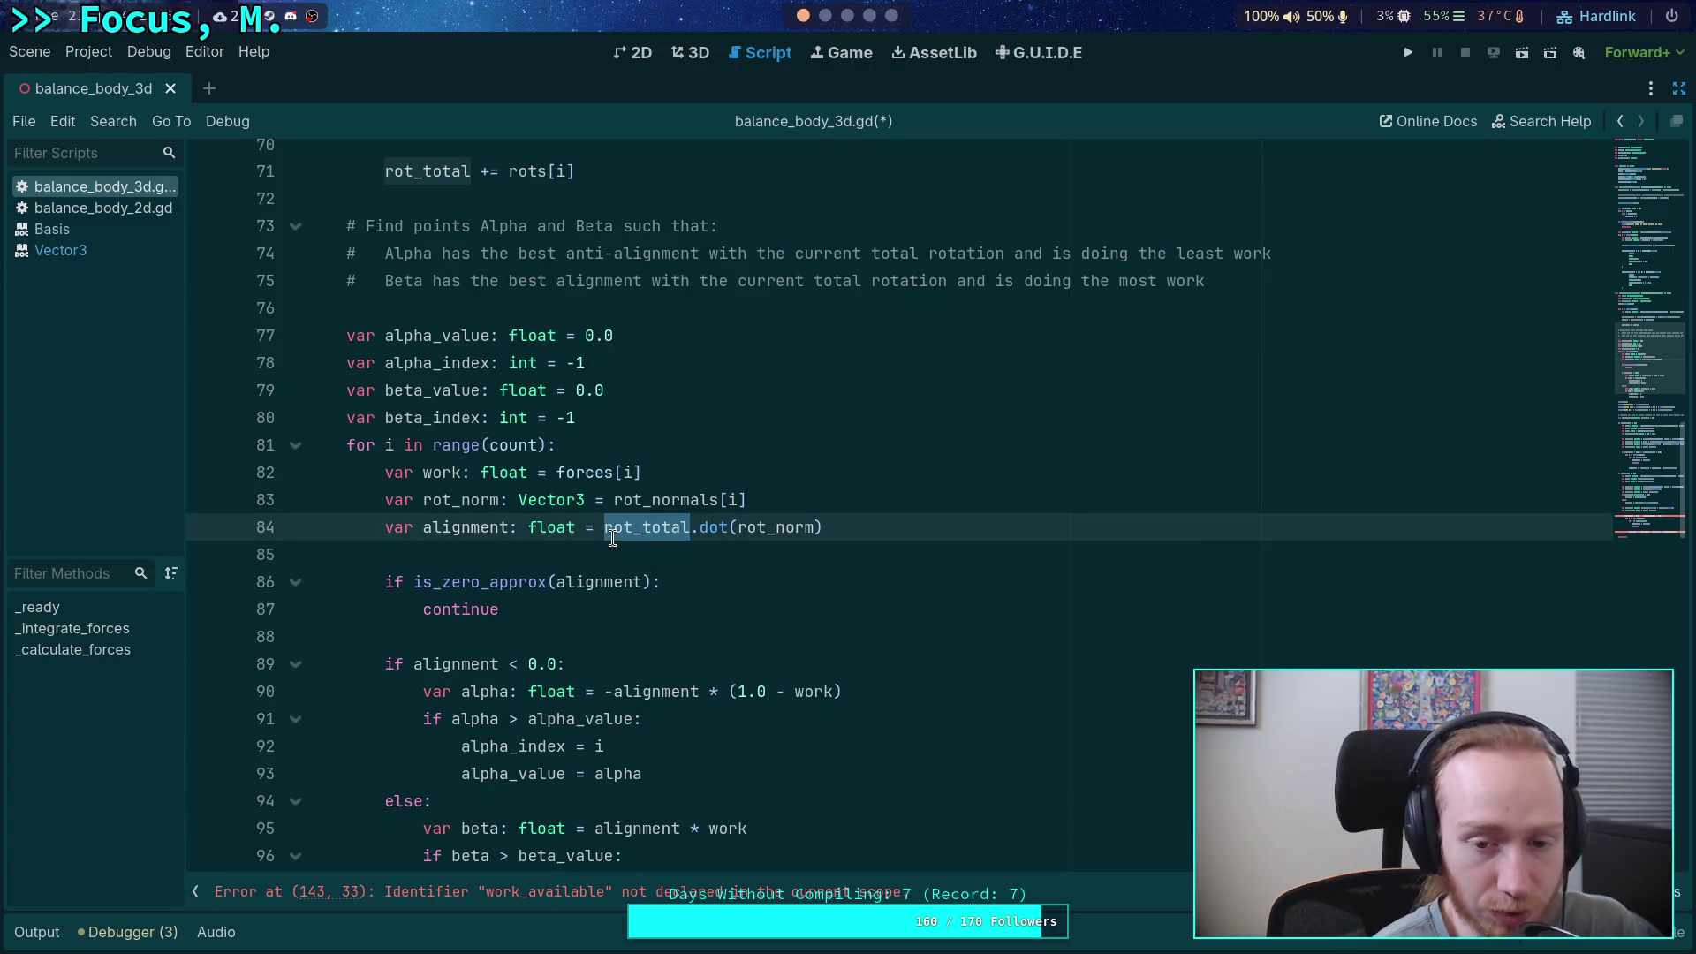
{"action": "mouse_move", "coordinate": [725, 528]}
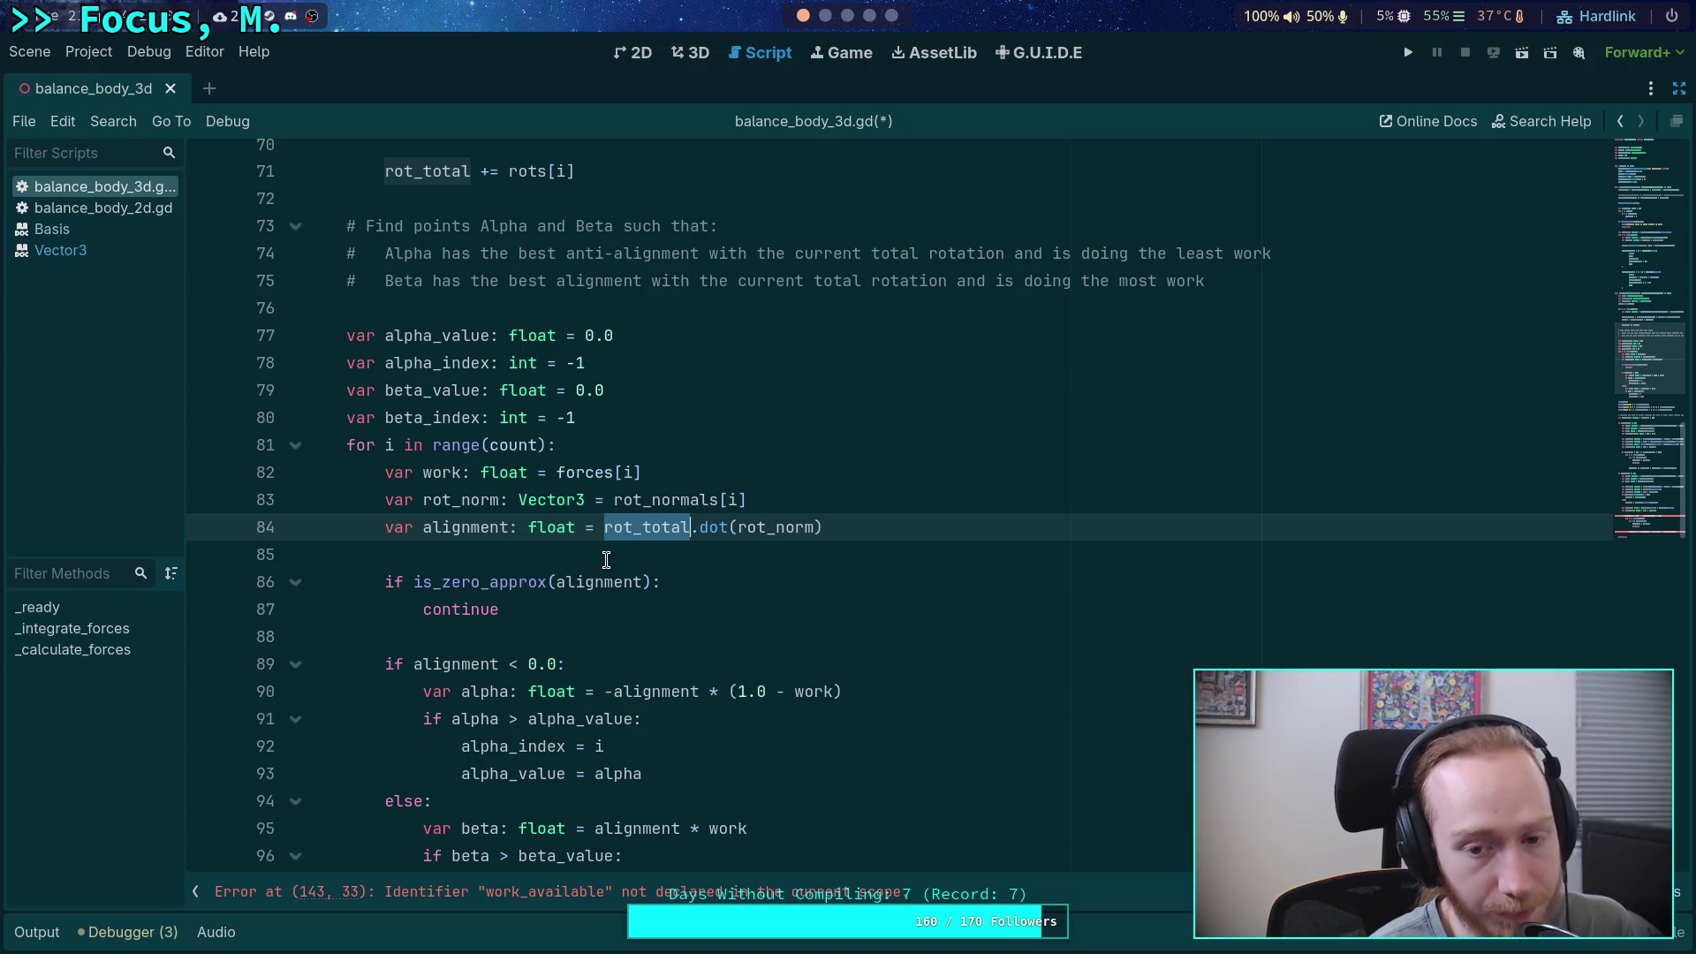
{"action": "double_click", "coordinate": [778, 530]}
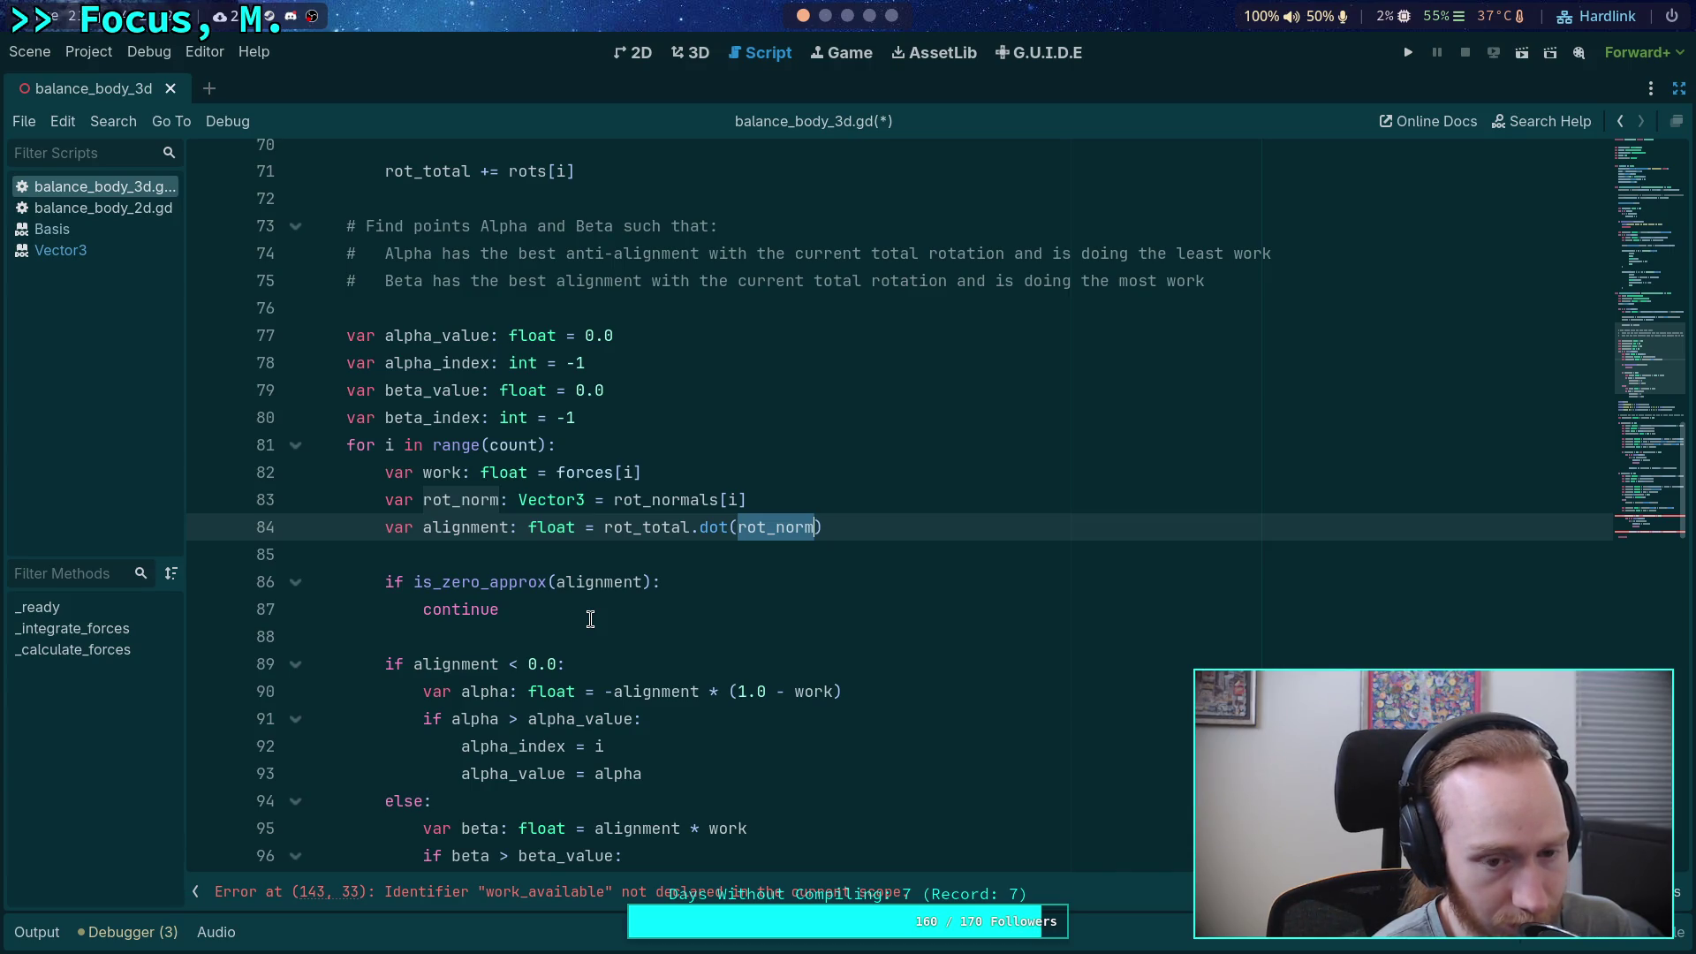
{"action": "double_click", "coordinate": [625, 528]}
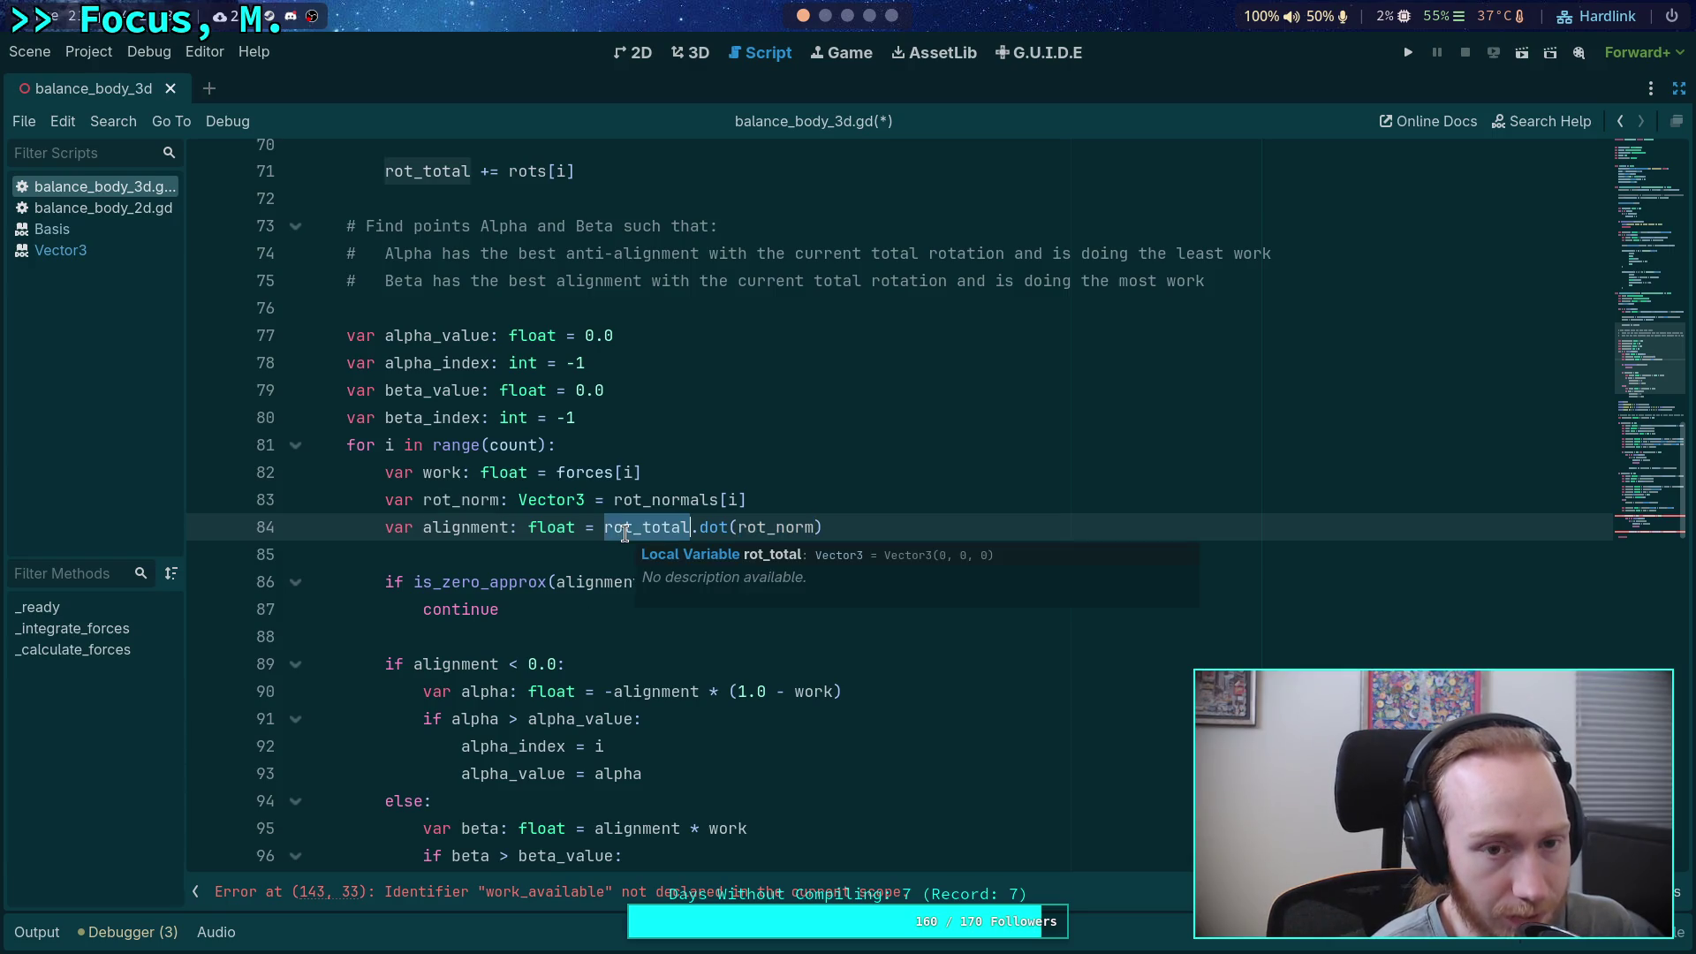
{"action": "mouse_move", "coordinate": [530, 593]}
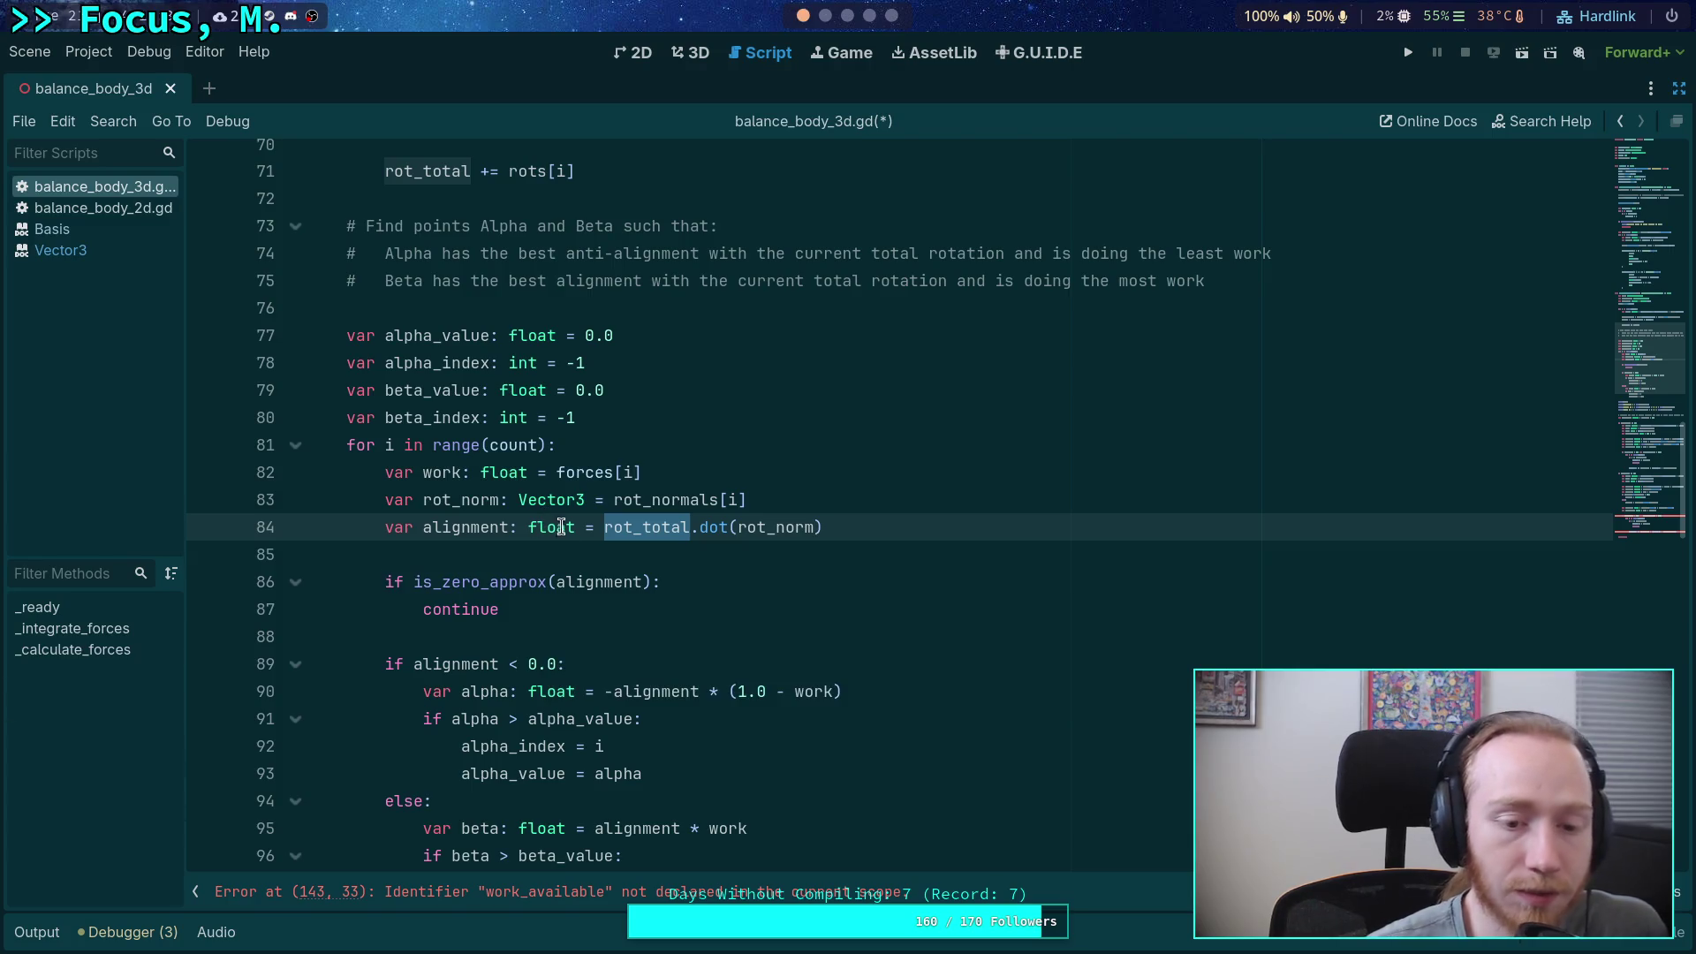
{"action": "double_click", "coordinate": [772, 527]}
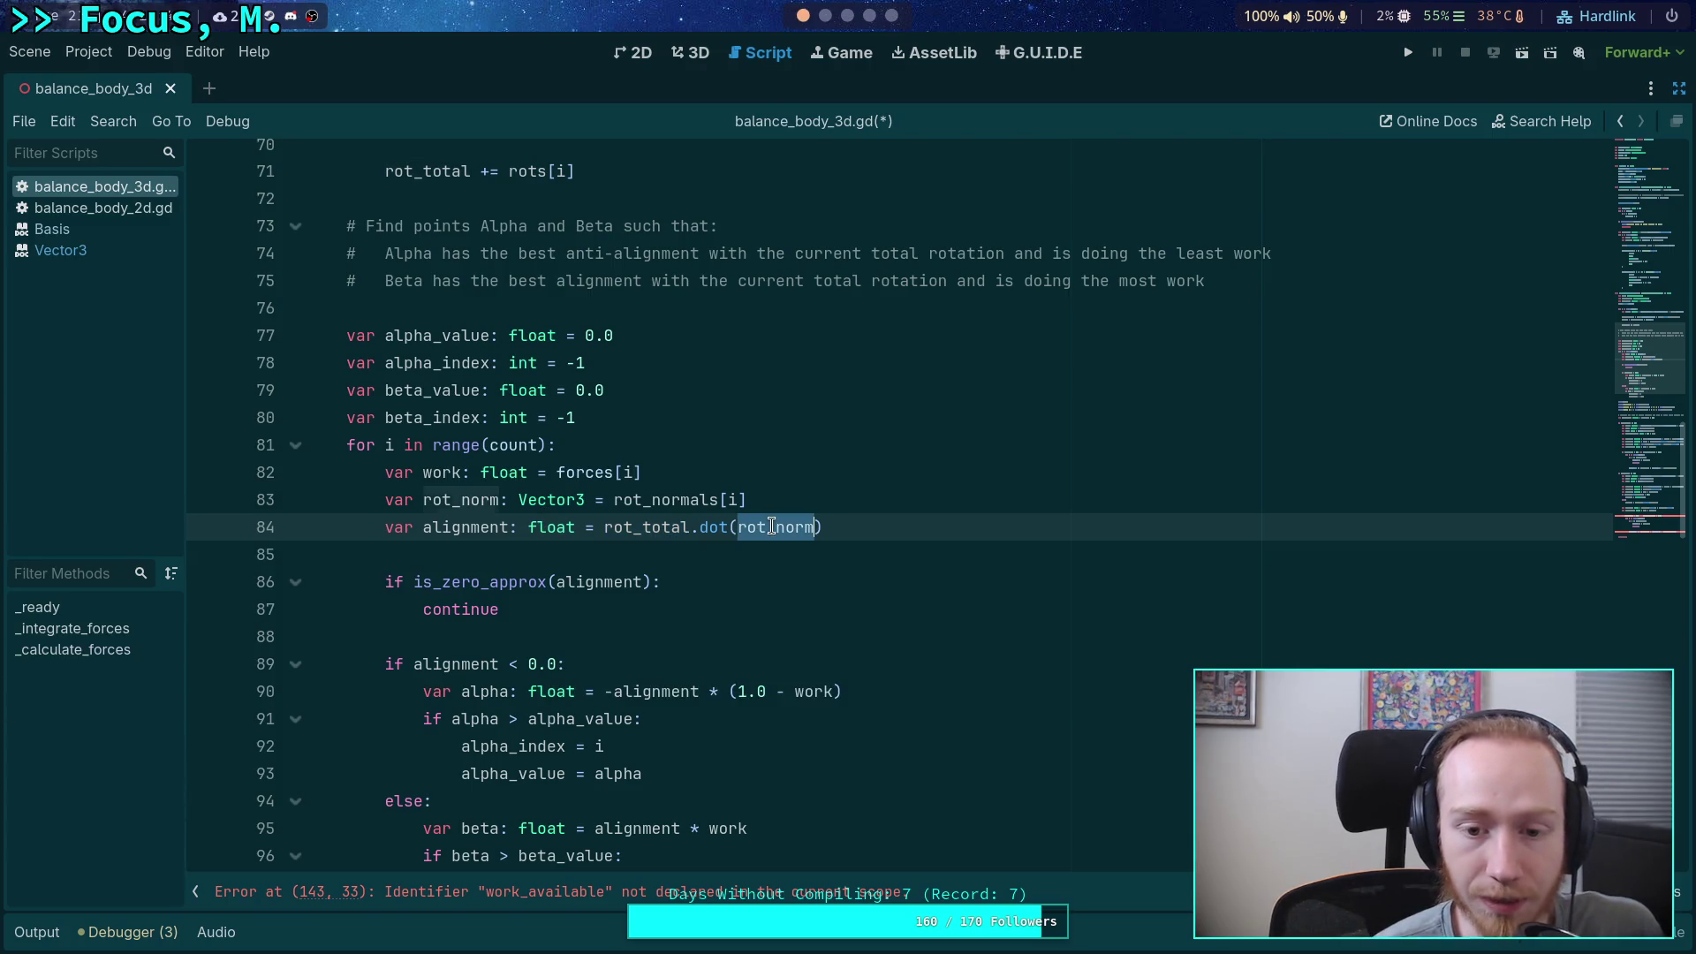
- In the _calculate_forces loop, declare work = forces[i] and rot_norm = rot_normals[i] for the alignment dot product
{"action": "double_click", "coordinate": [457, 528]}
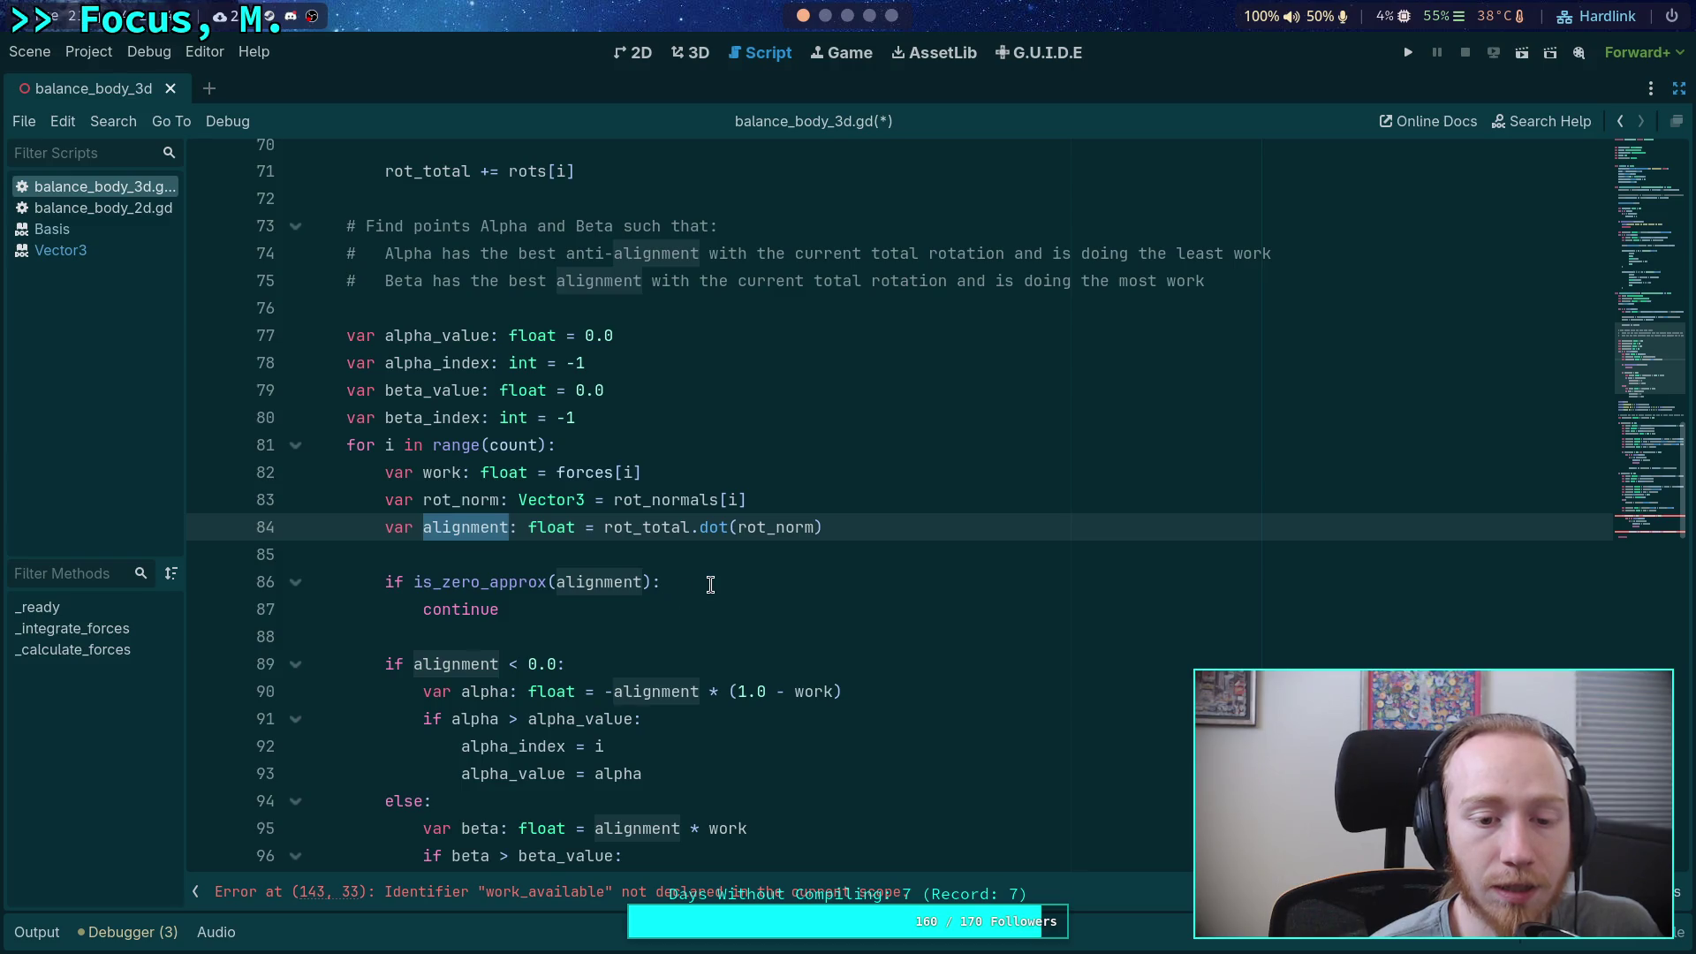
{"action": "left_click", "coordinate": [711, 584]}
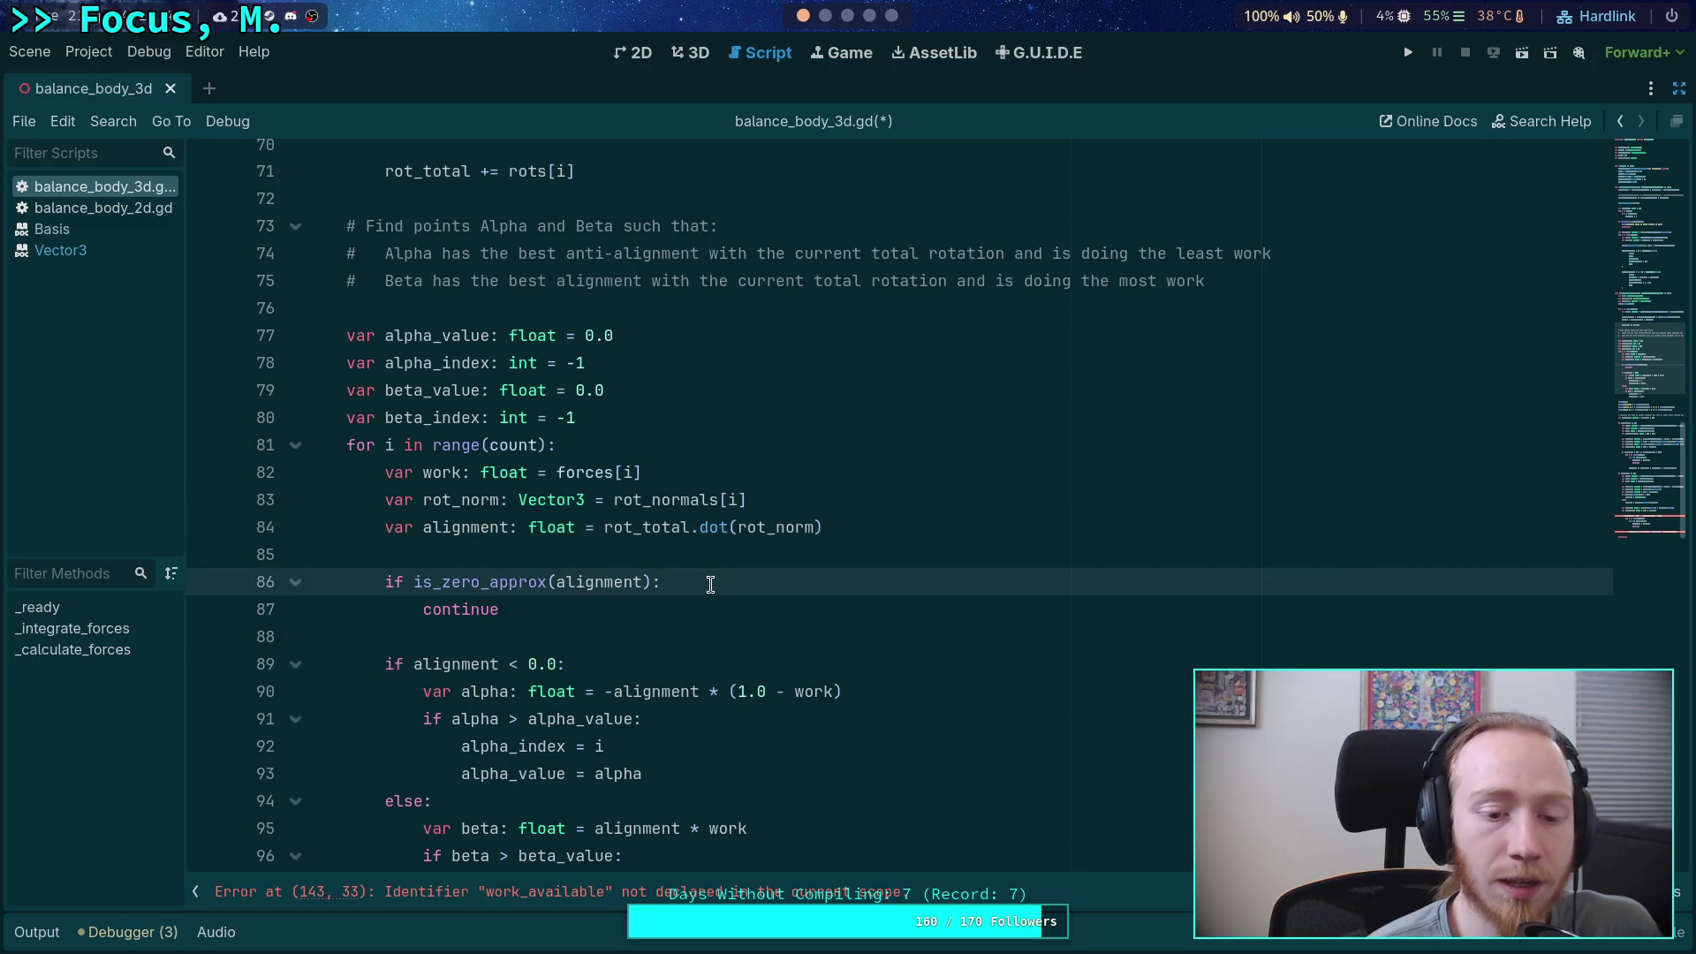
{"action": "left_click", "coordinate": [721, 419]}
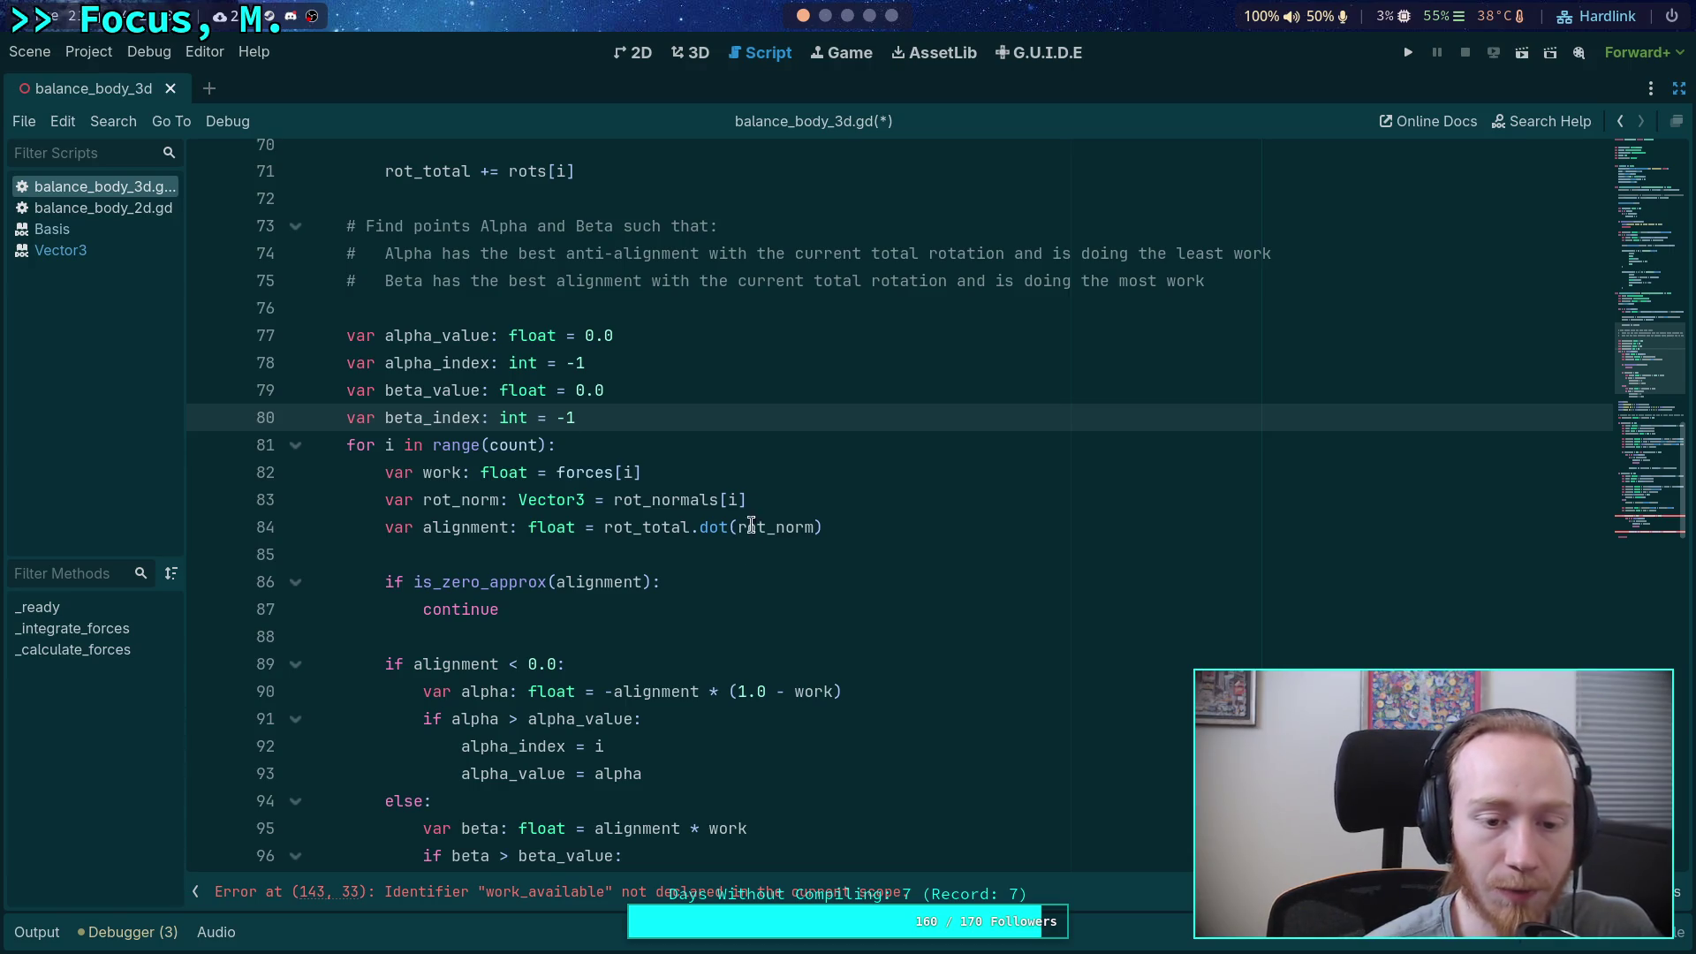
{"action": "left_click_drag", "start_coordinate": [663, 582], "coordinate": [383, 588]}
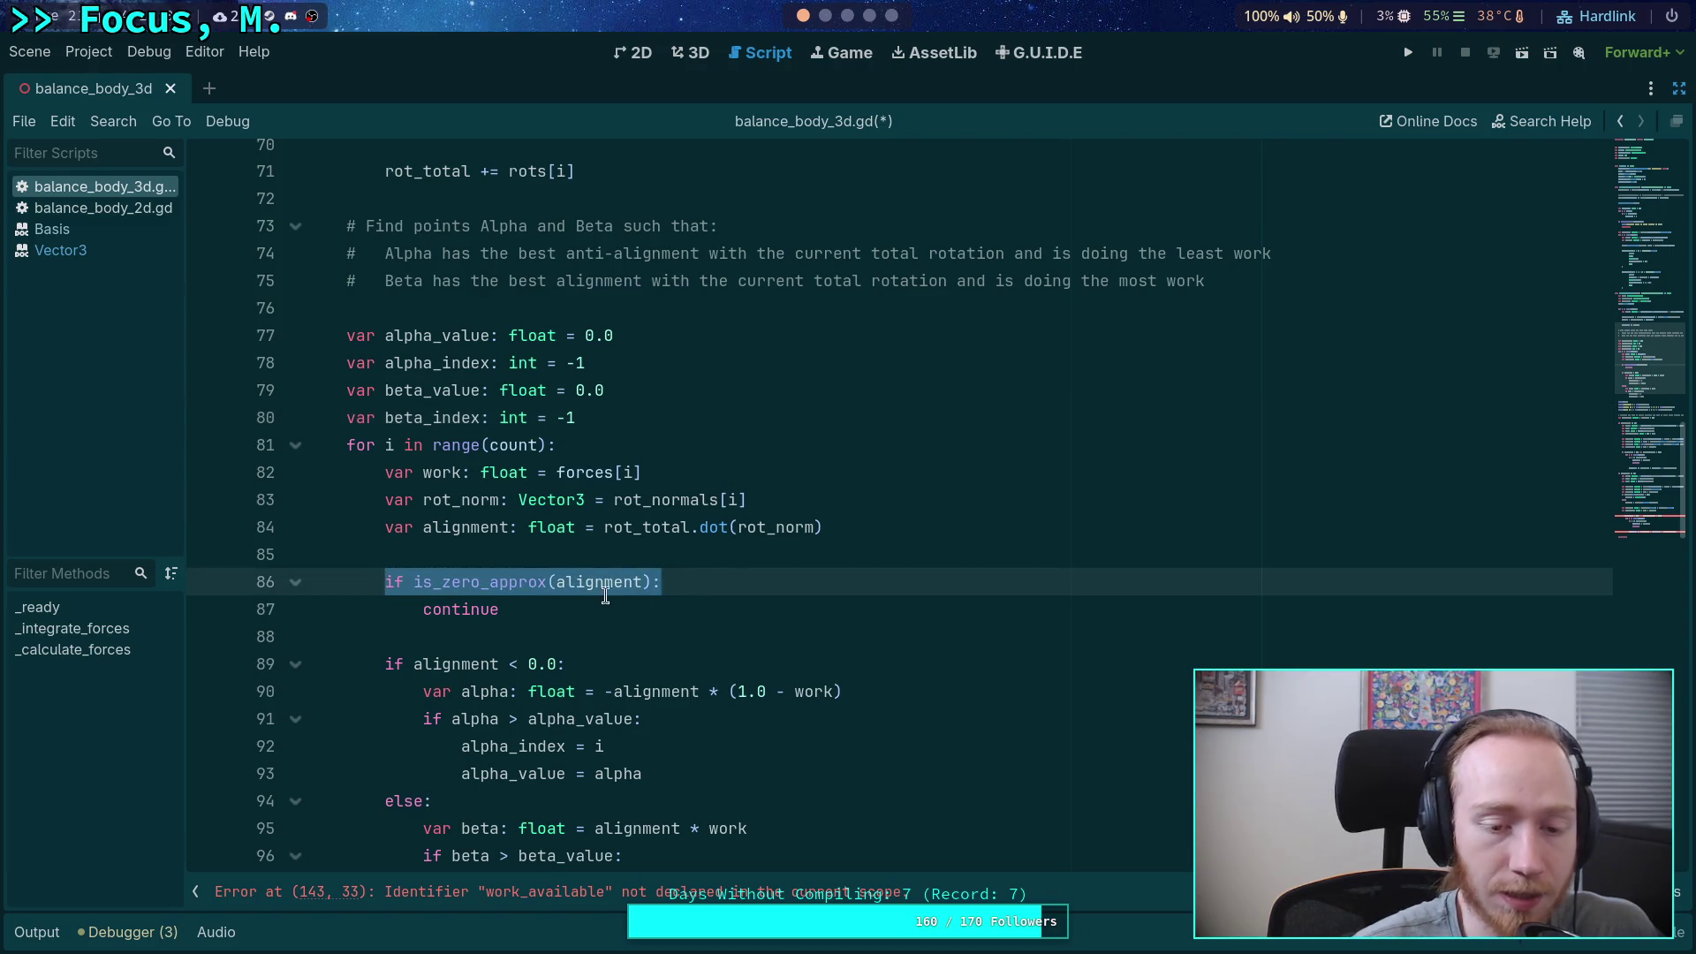
{"action": "left_click", "coordinate": [722, 589]}
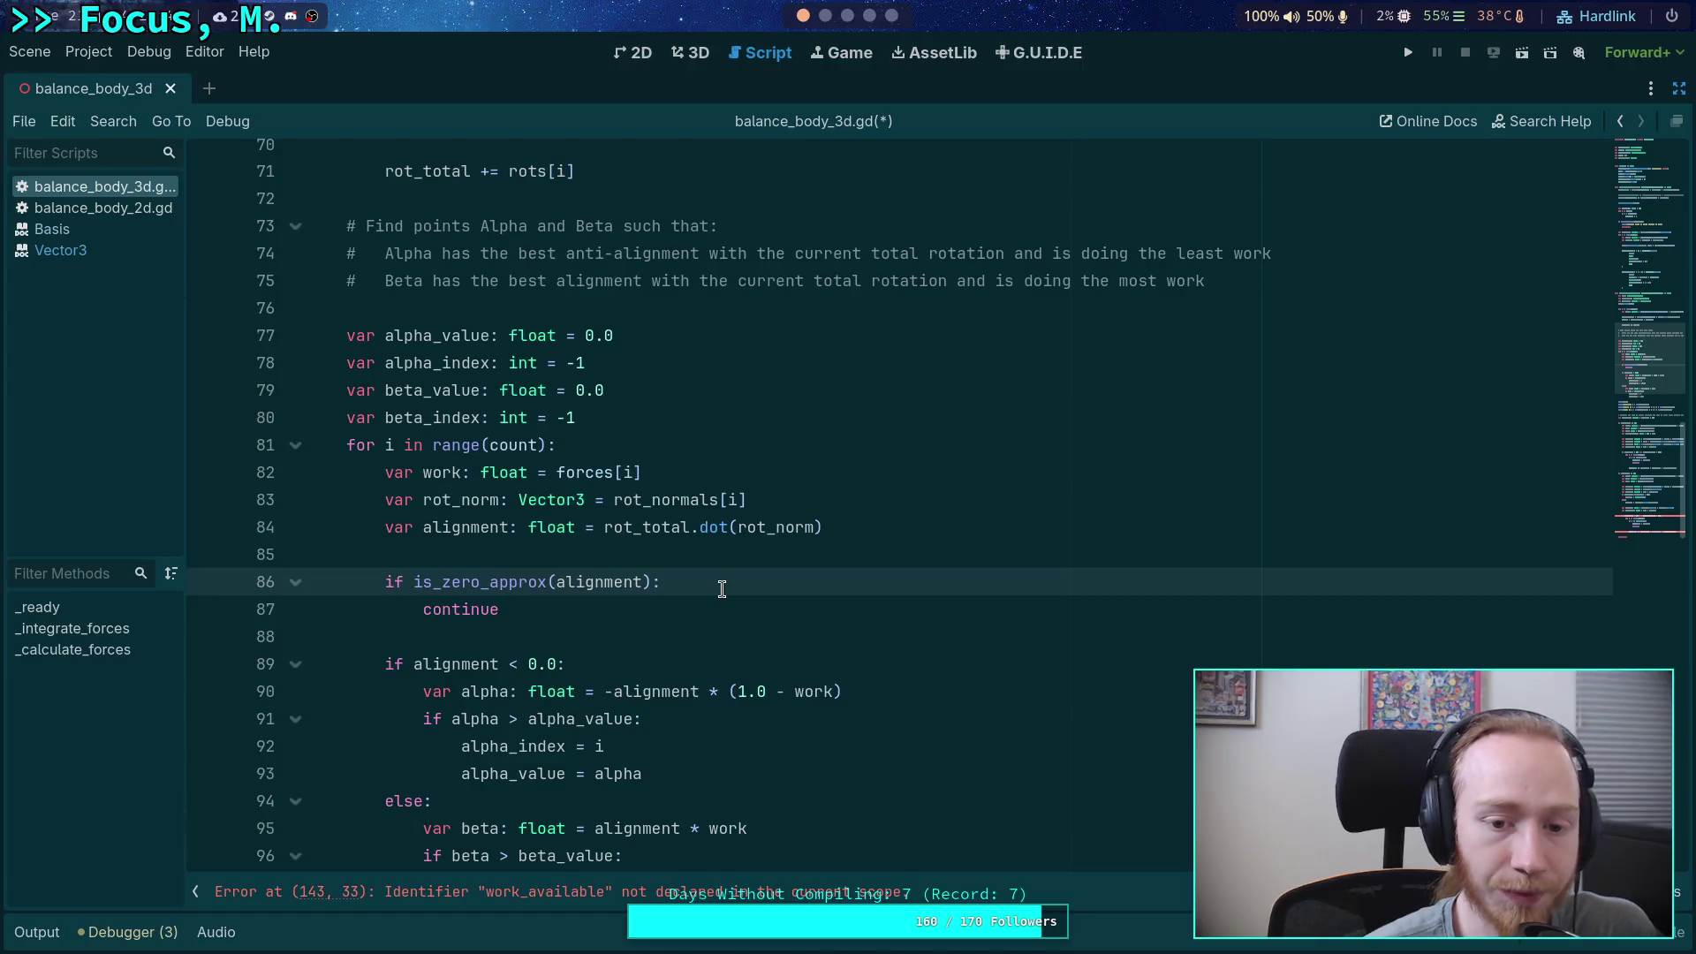
{"action": "left_click_drag", "start_coordinate": [614, 528], "coordinate": [830, 528]}
{"action": "left_click", "coordinate": [800, 556]}
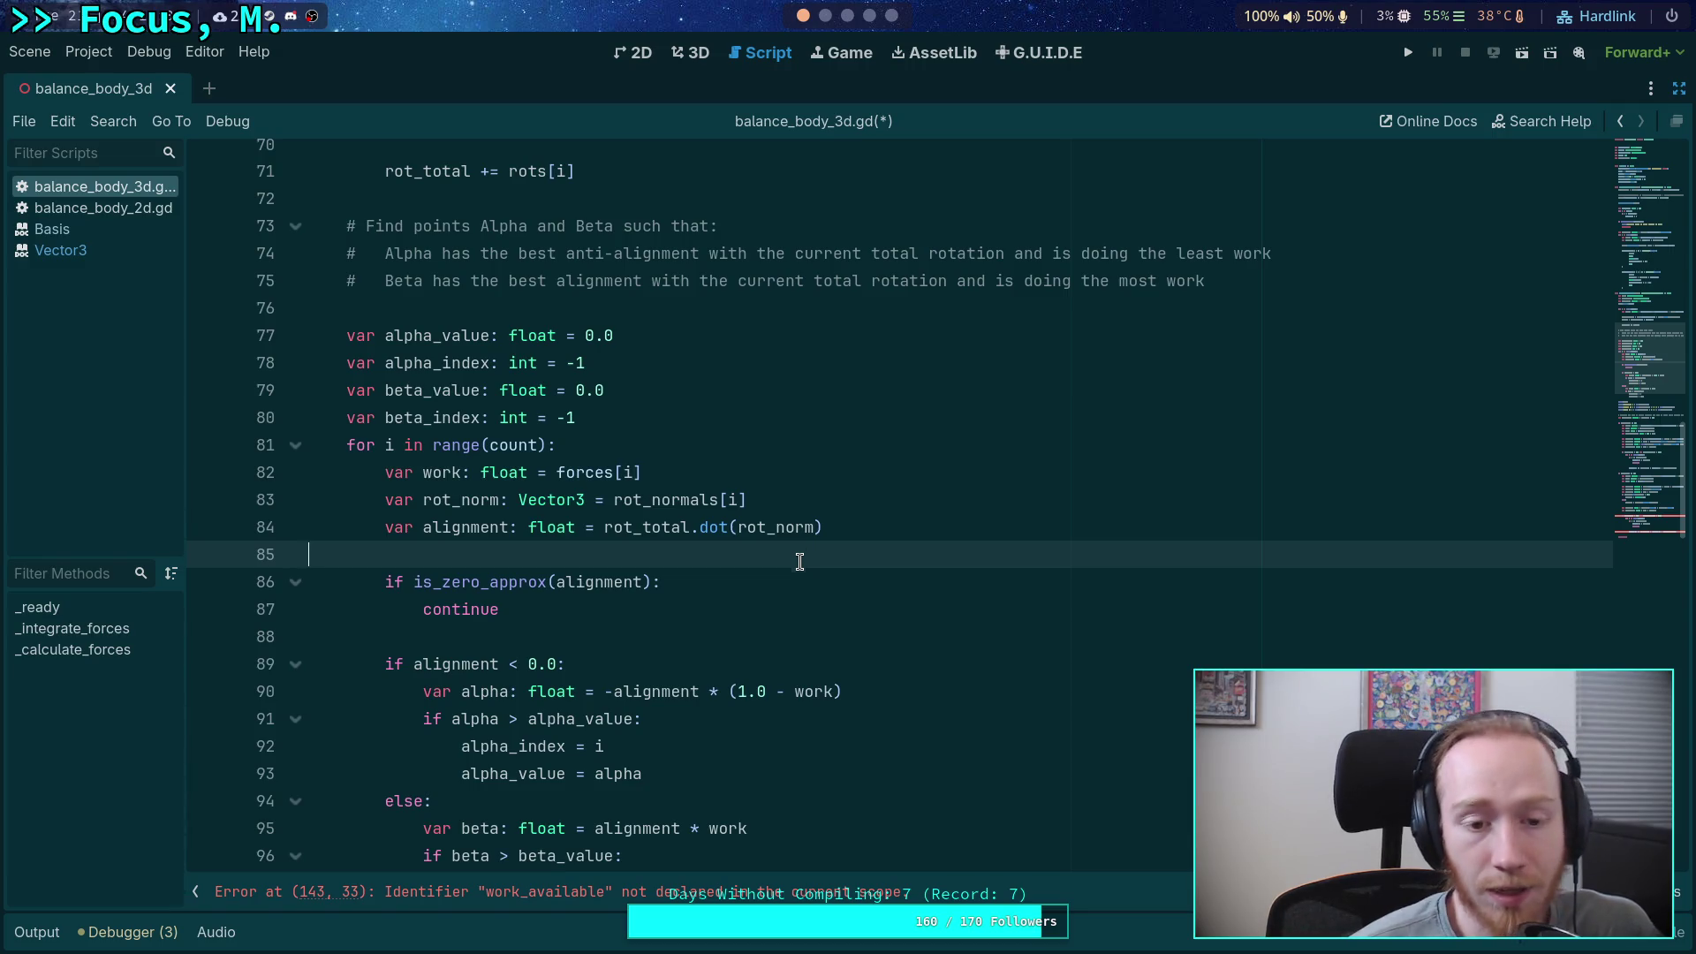
{"action": "scroll", "coordinate": [800, 561], "scroll_direction": "down", "scroll_amount": 2}
{"action": "scroll", "coordinate": [675, 654], "scroll_direction": "down", "scroll_amount": 4}
{"action": "scroll", "coordinate": [657, 667], "scroll_direction": "up", "scroll_amount": 4}
{"action": "mouse_move", "coordinate": [663, 756]}
{"action": "left_mouse_down"}
{"action": "mouse_move", "coordinate": [521, 692]}
{"action": "mouse_move", "coordinate": [395, 500]}
{"action": "left_mouse_up"}
{"action": "left_click_drag", "start_coordinate": [676, 753], "coordinate": [424, 527]}
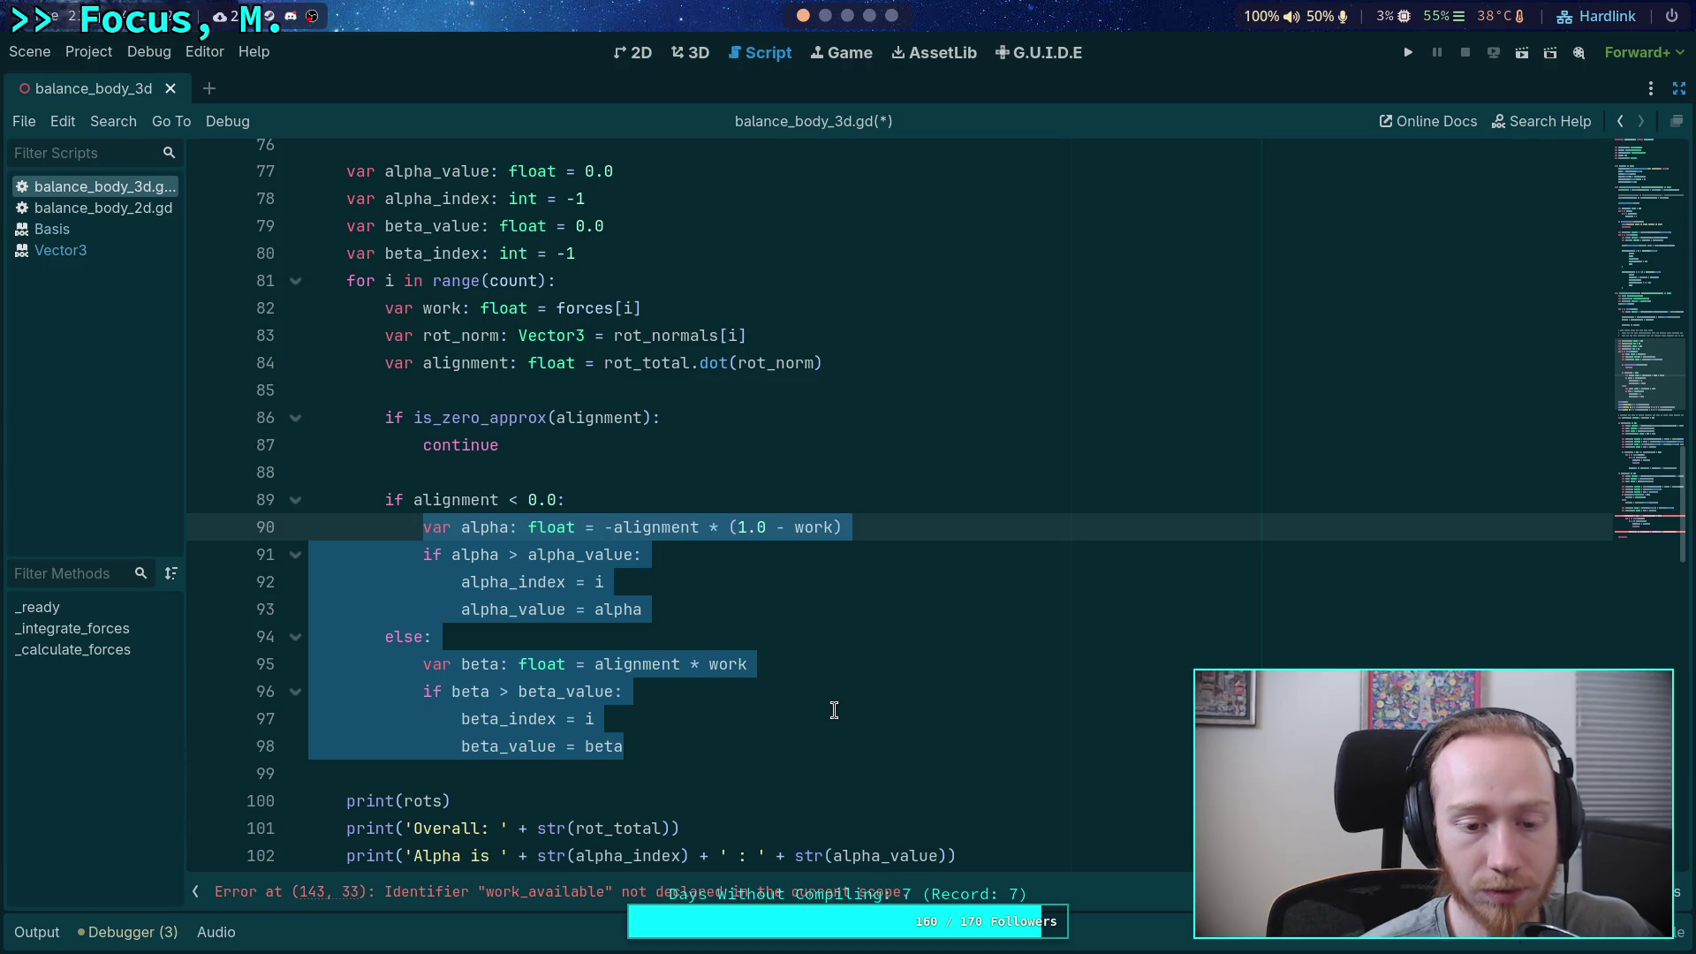
{"action": "mouse_move", "coordinate": [648, 746]}
{"action": "left_mouse_down"}
{"action": "mouse_move", "coordinate": [470, 698]}
{"action": "mouse_move", "coordinate": [424, 667]}
{"action": "left_mouse_up"}
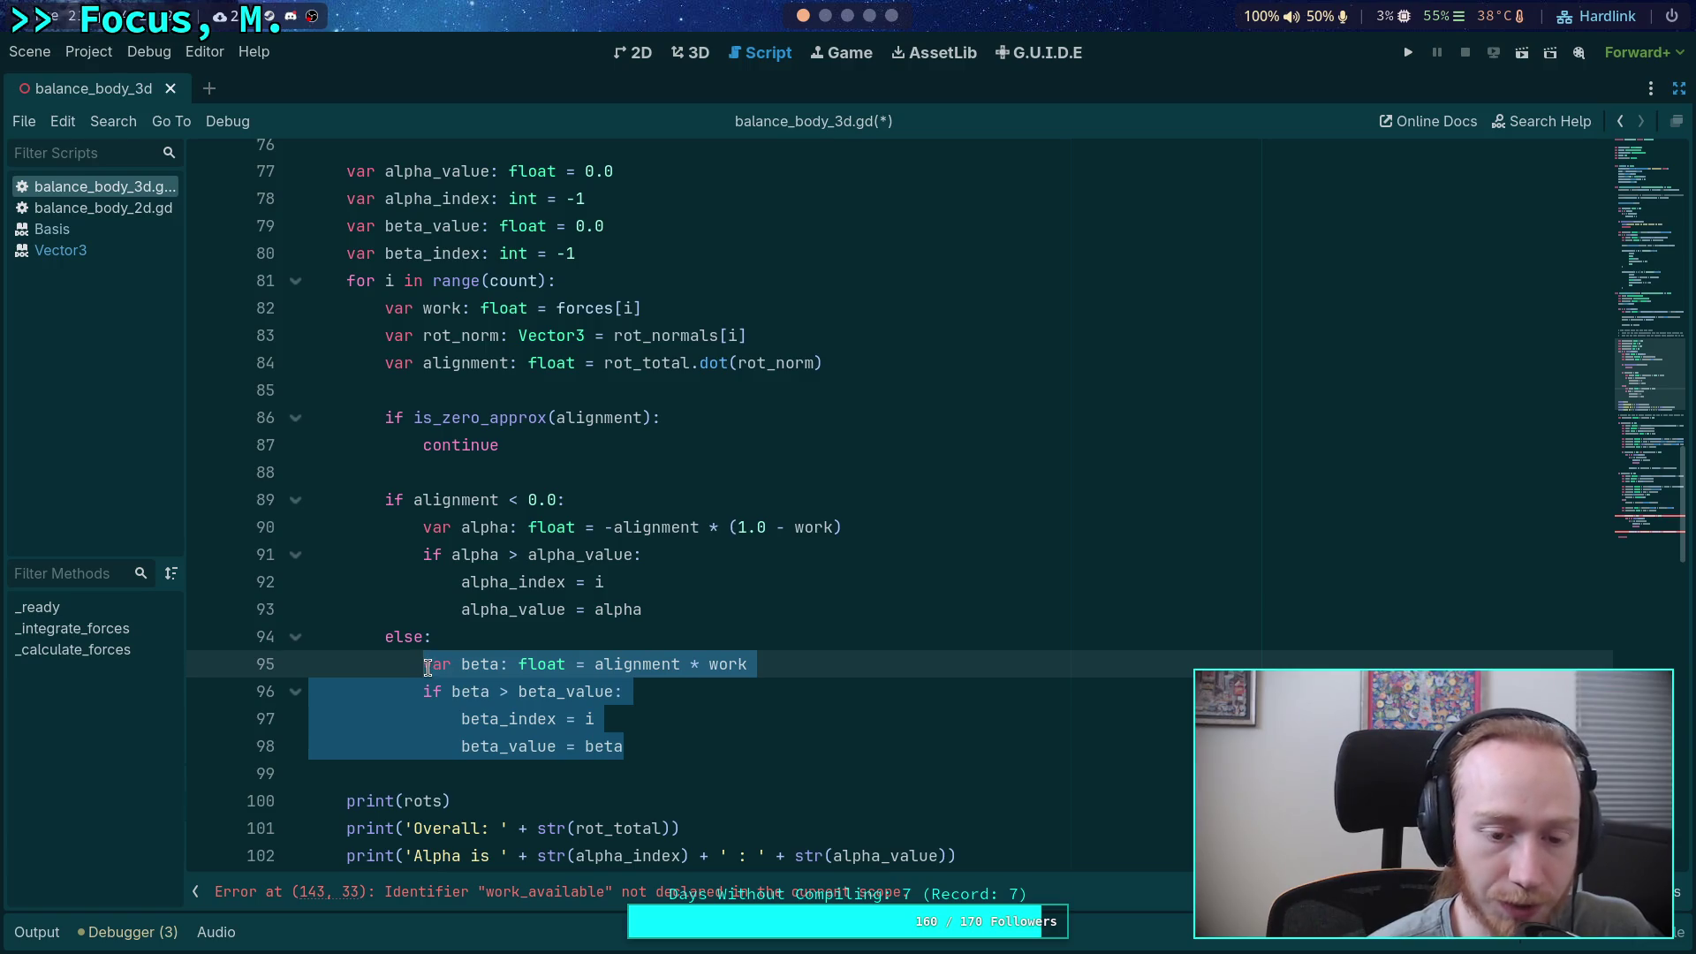
{"action": "left_click_drag", "start_coordinate": [416, 527], "coordinate": [661, 608]}
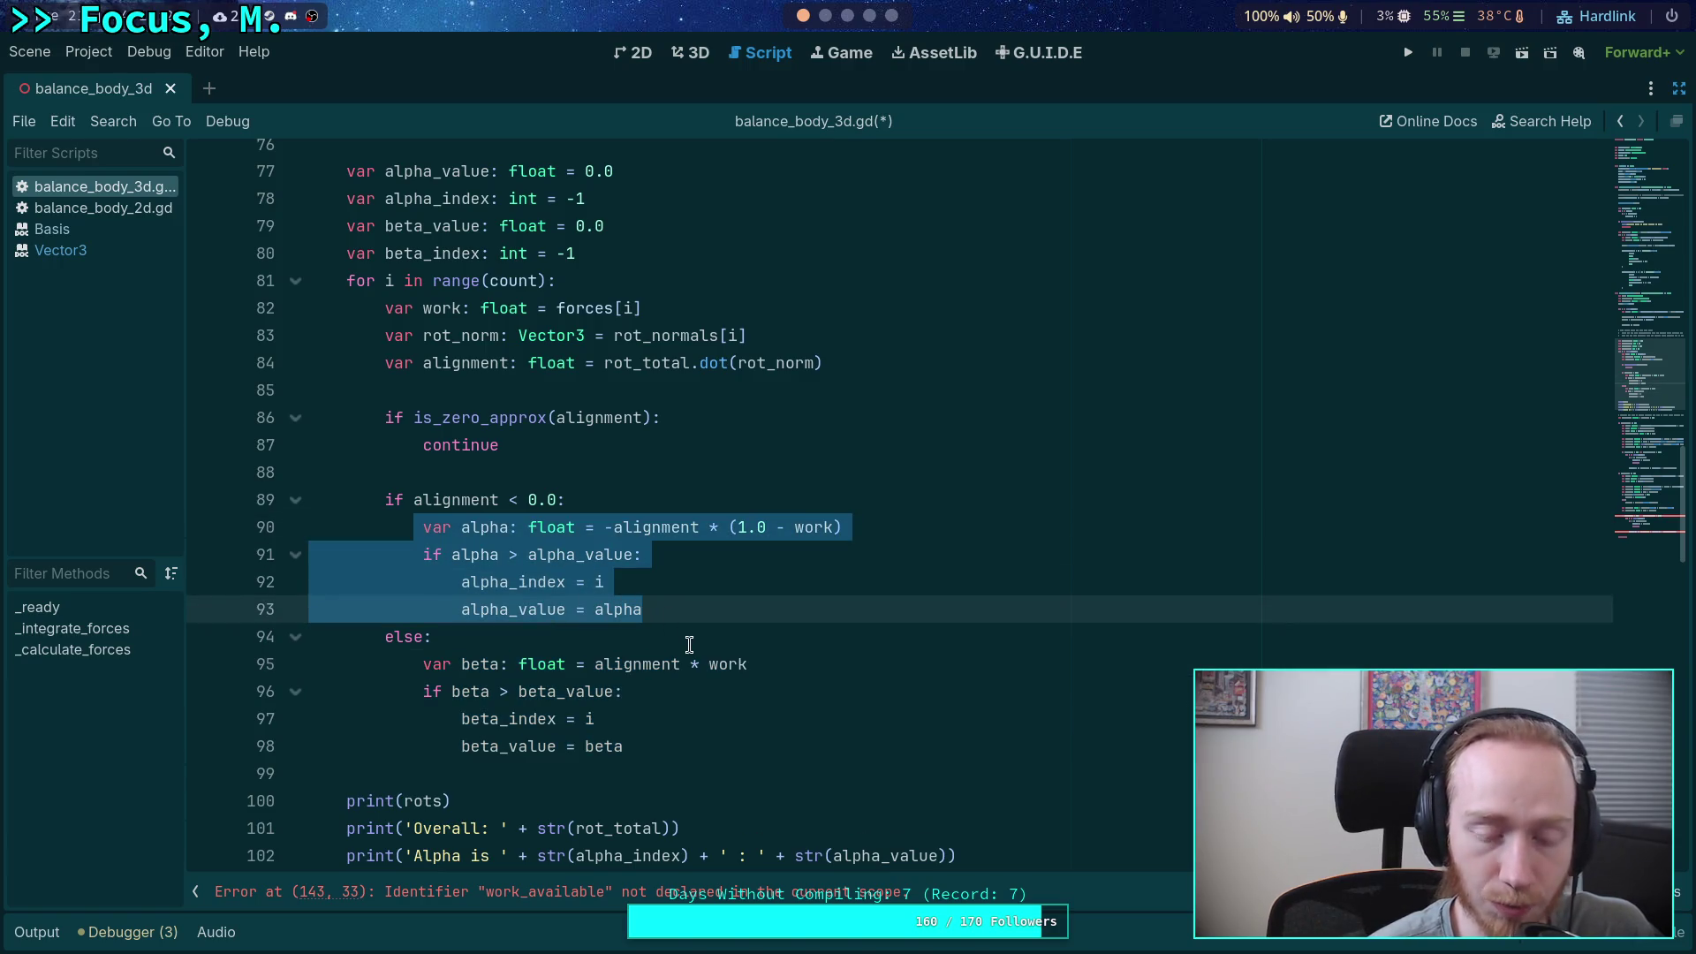
{"action": "left_click", "coordinate": [671, 727]}
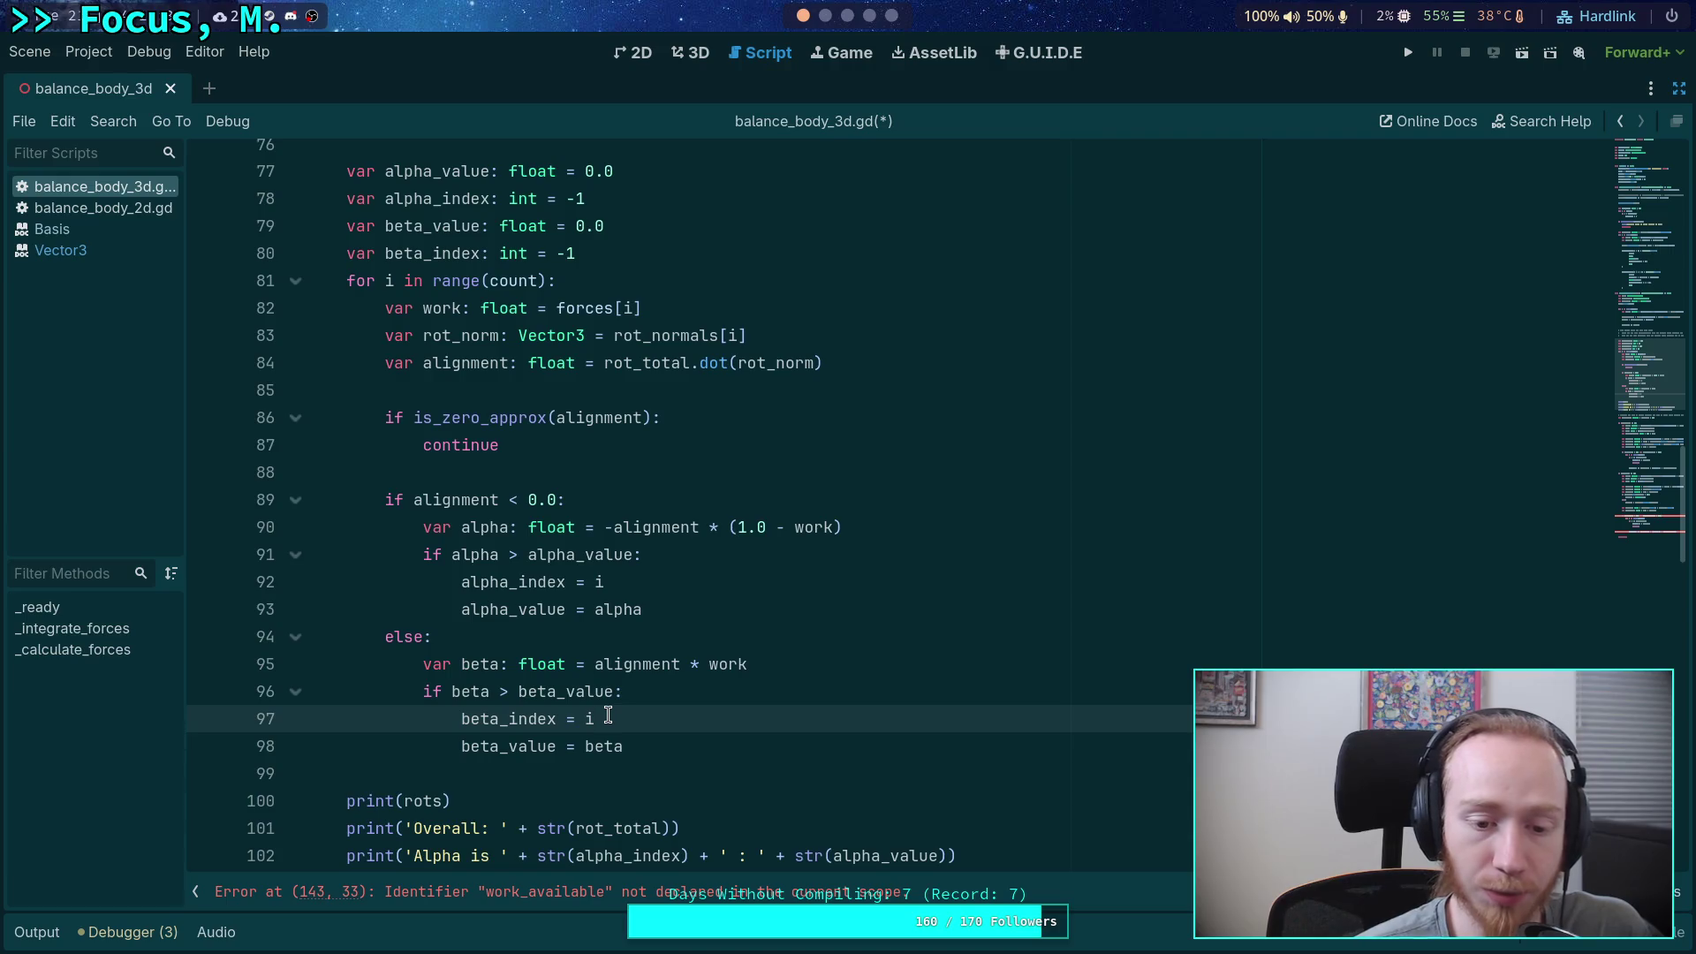
{"action": "double_click", "coordinate": [511, 746]}
{"action": "double_click", "coordinate": [726, 664]}
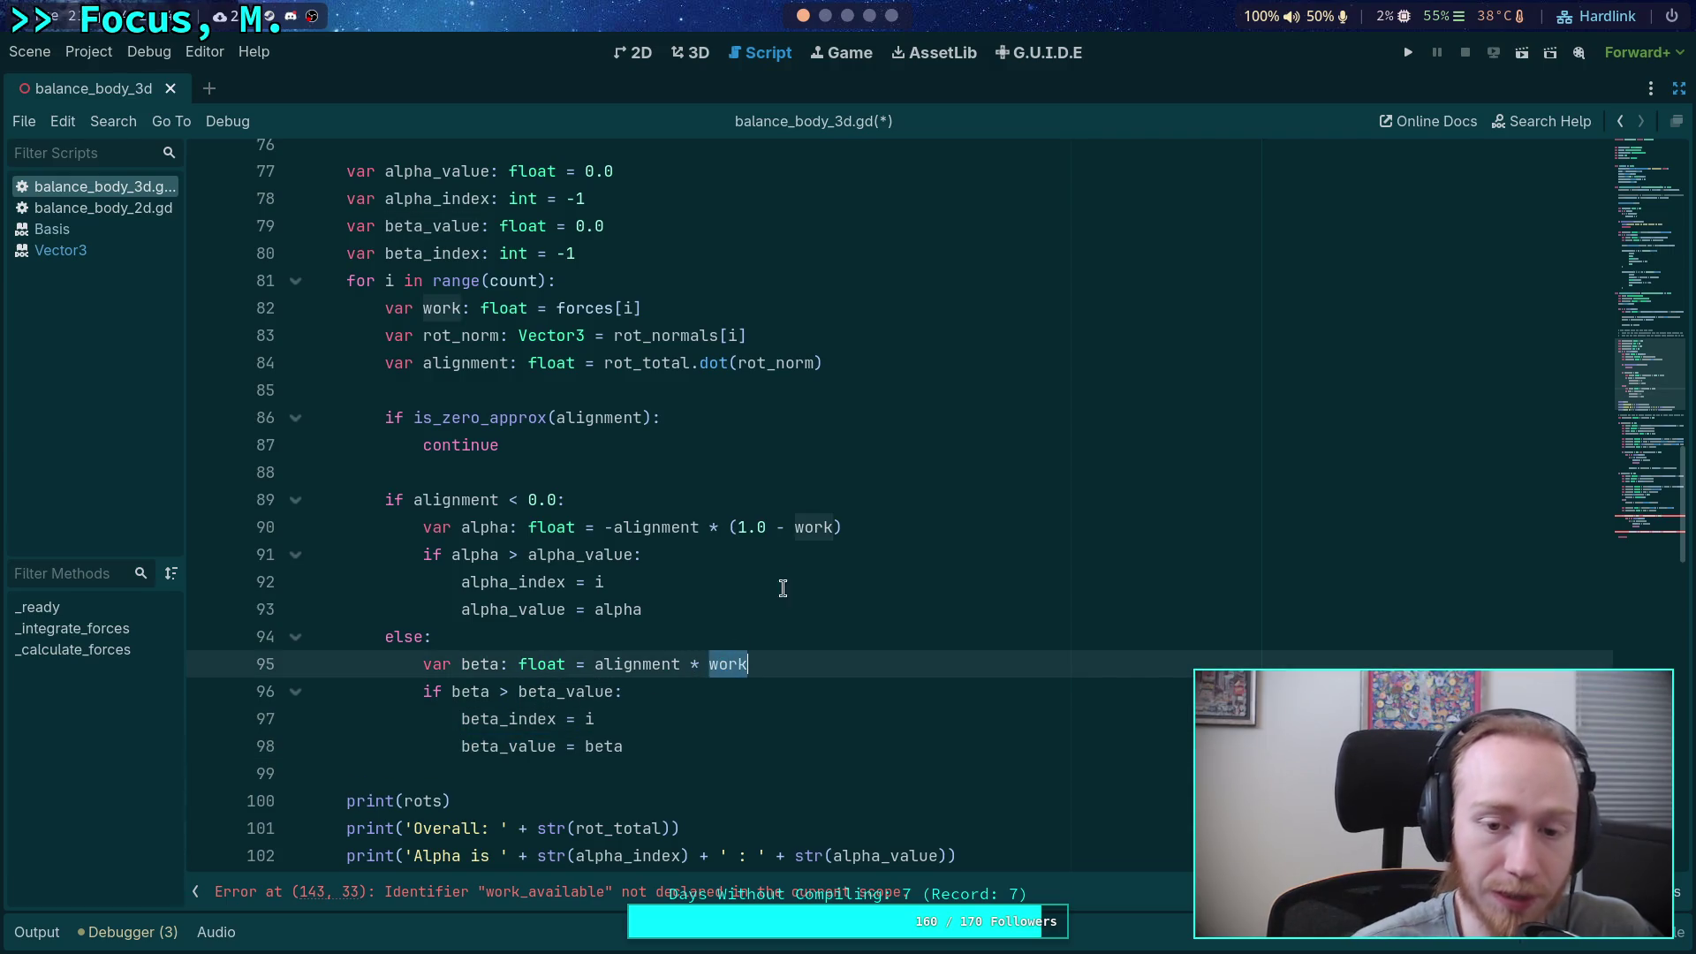
{"action": "mouse_move", "coordinate": [652, 539]}
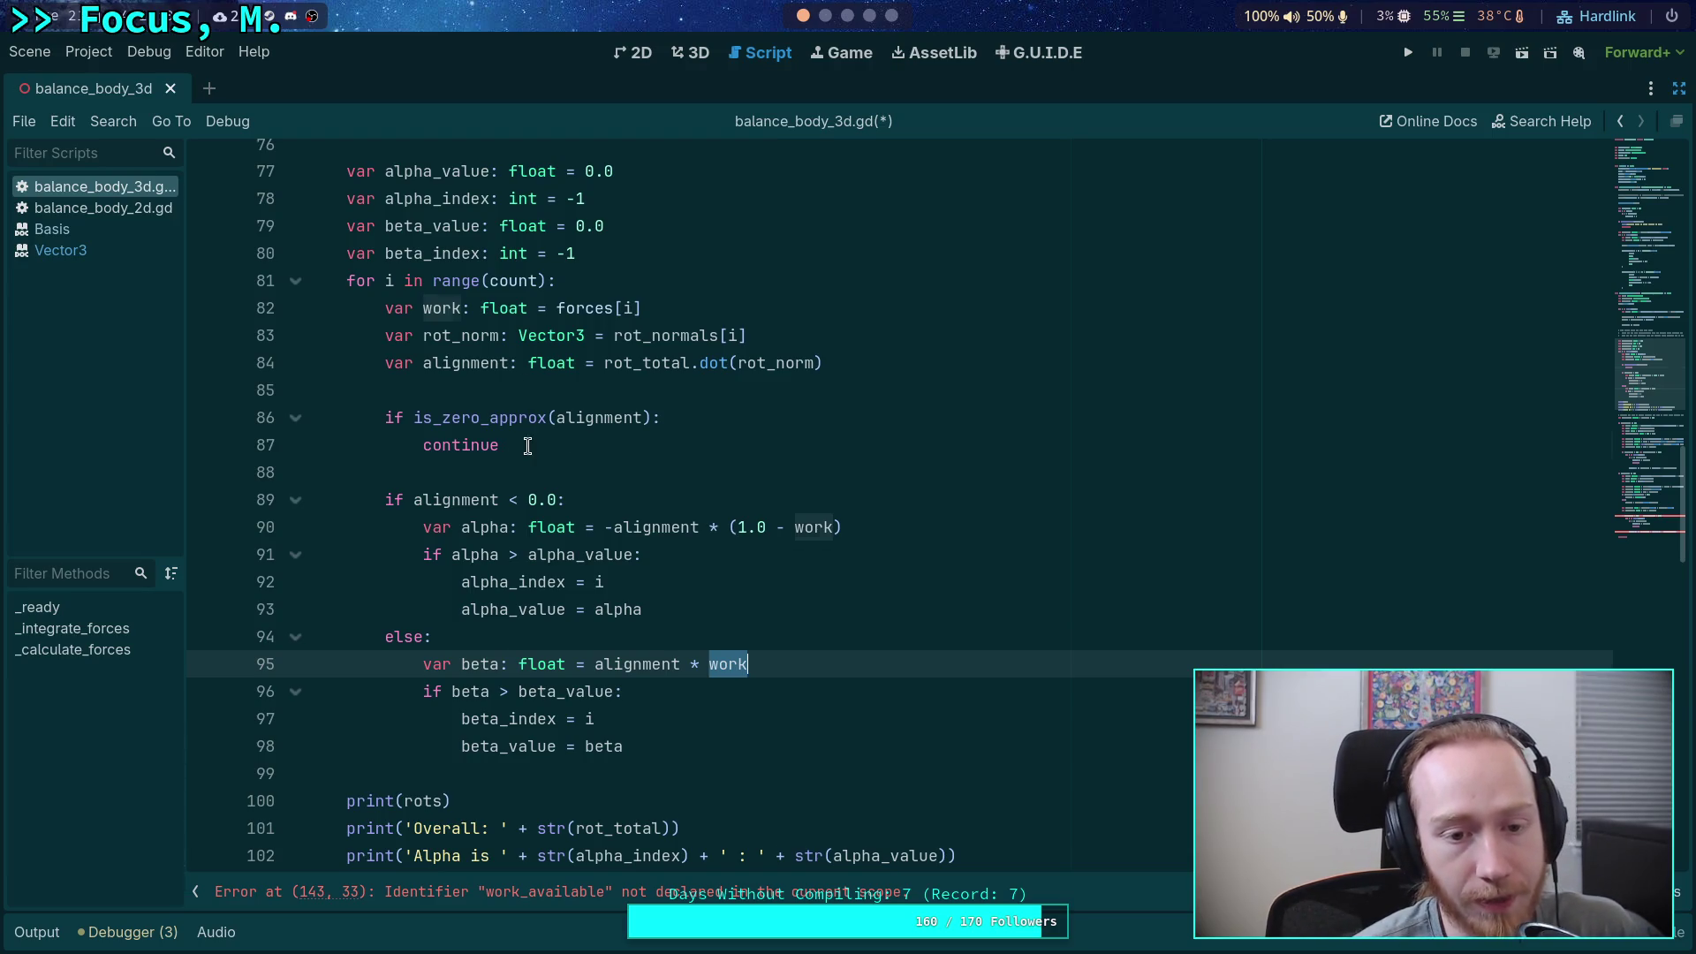
{"action": "left_click_drag", "start_coordinate": [528, 446], "coordinate": [381, 420]}
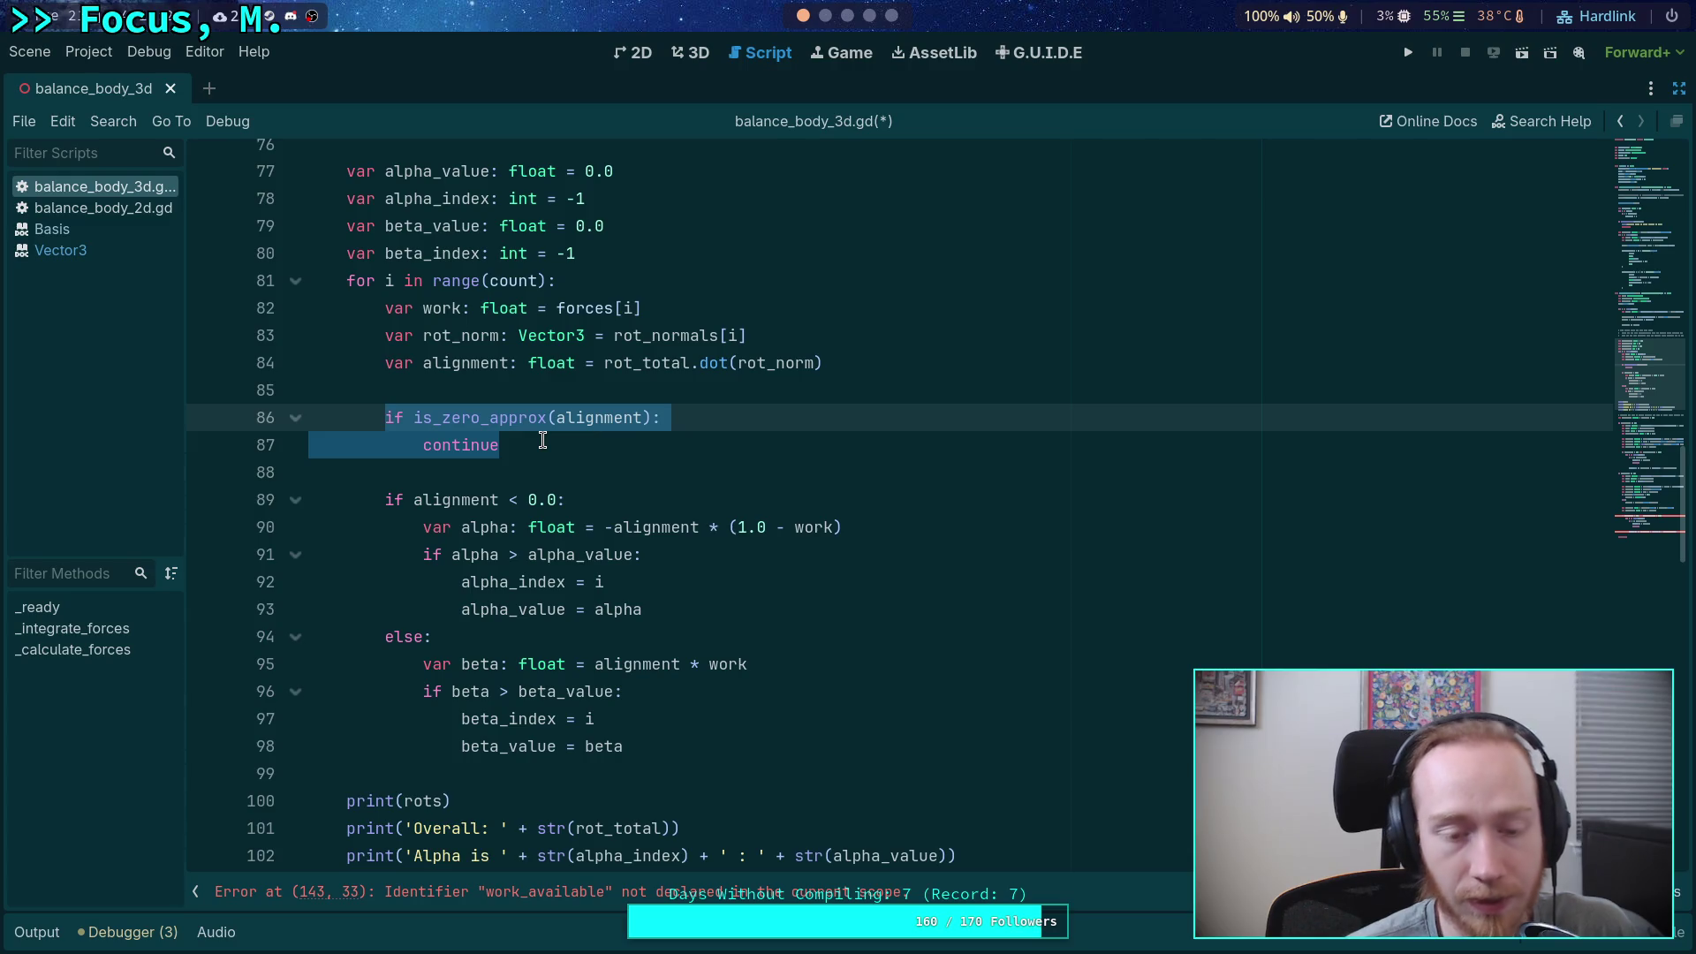
{"action": "left_click", "coordinate": [543, 442]}
{"action": "left_click_drag", "start_coordinate": [530, 444], "coordinate": [385, 420]}
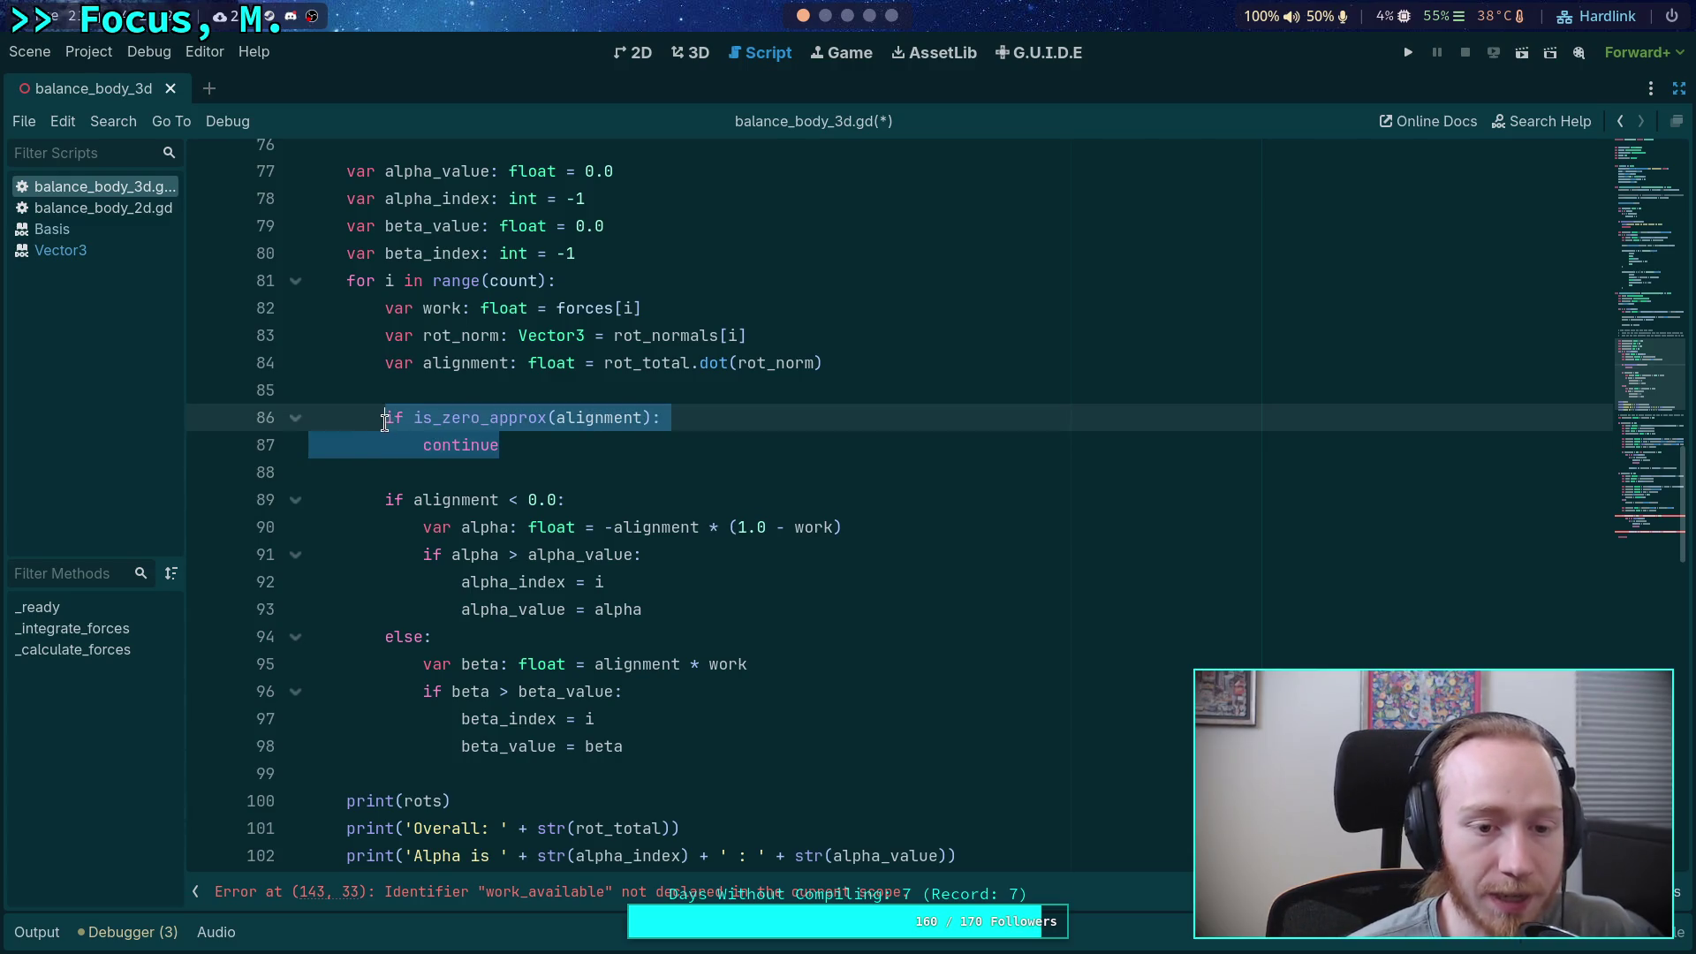
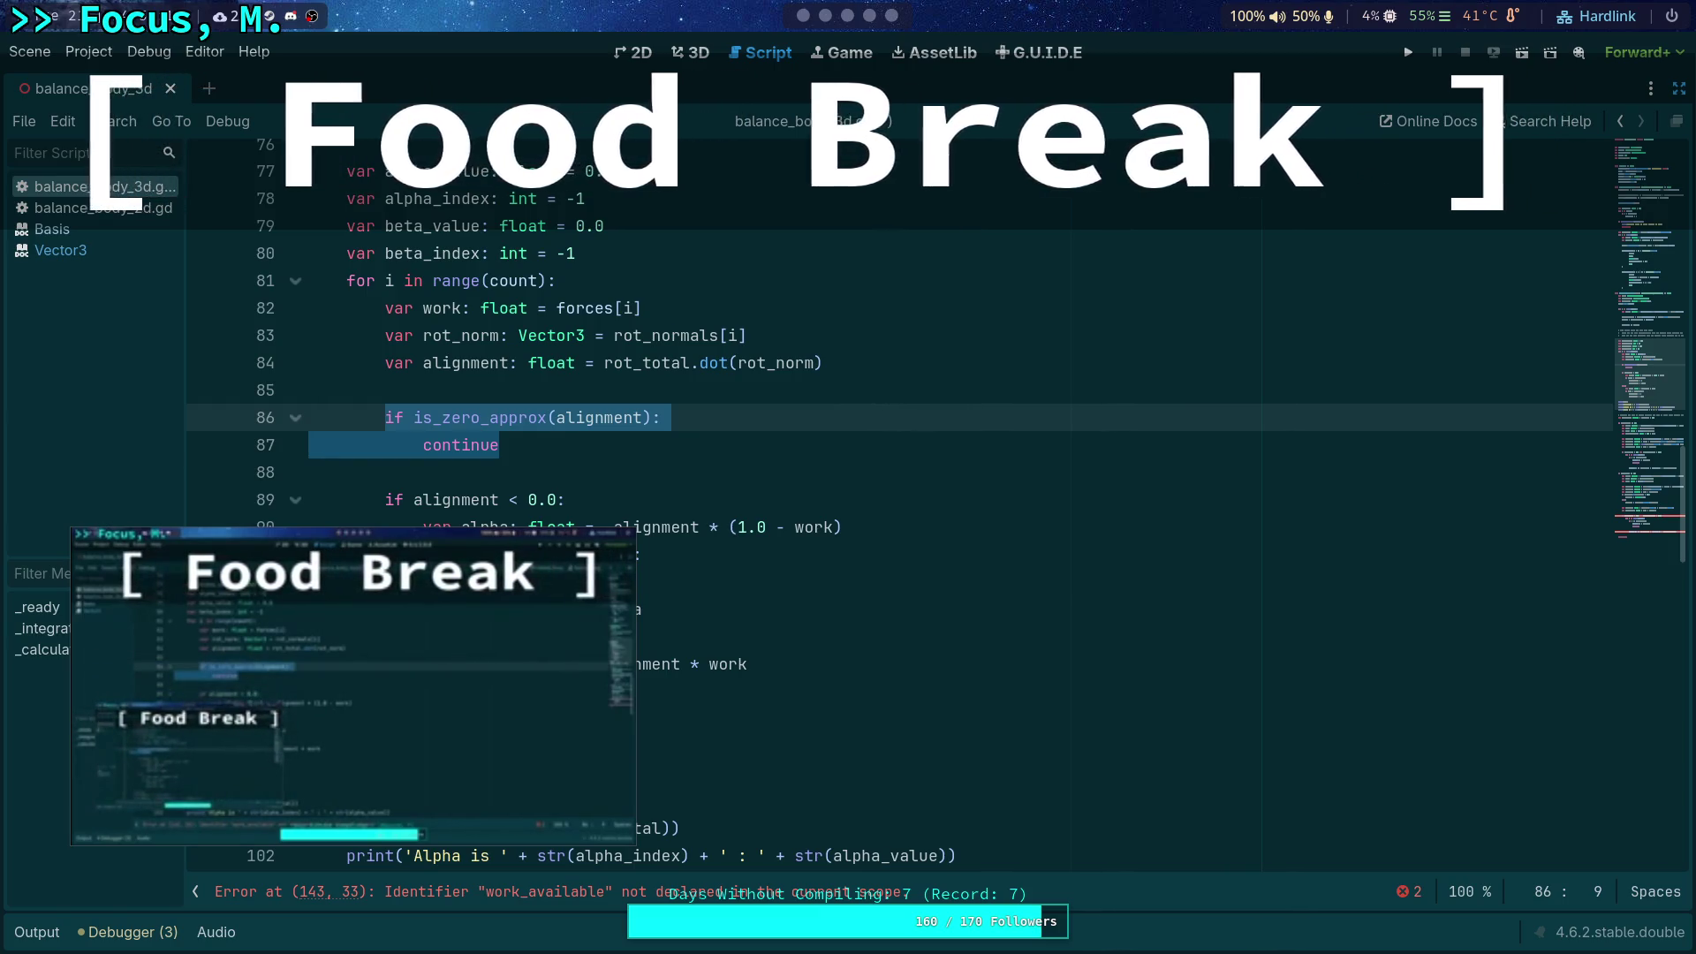
- Bring up the Twitch activity feed and chat popouts over the balance_body_3d.gd script editor
{"action": "key", "text": "super+a"}
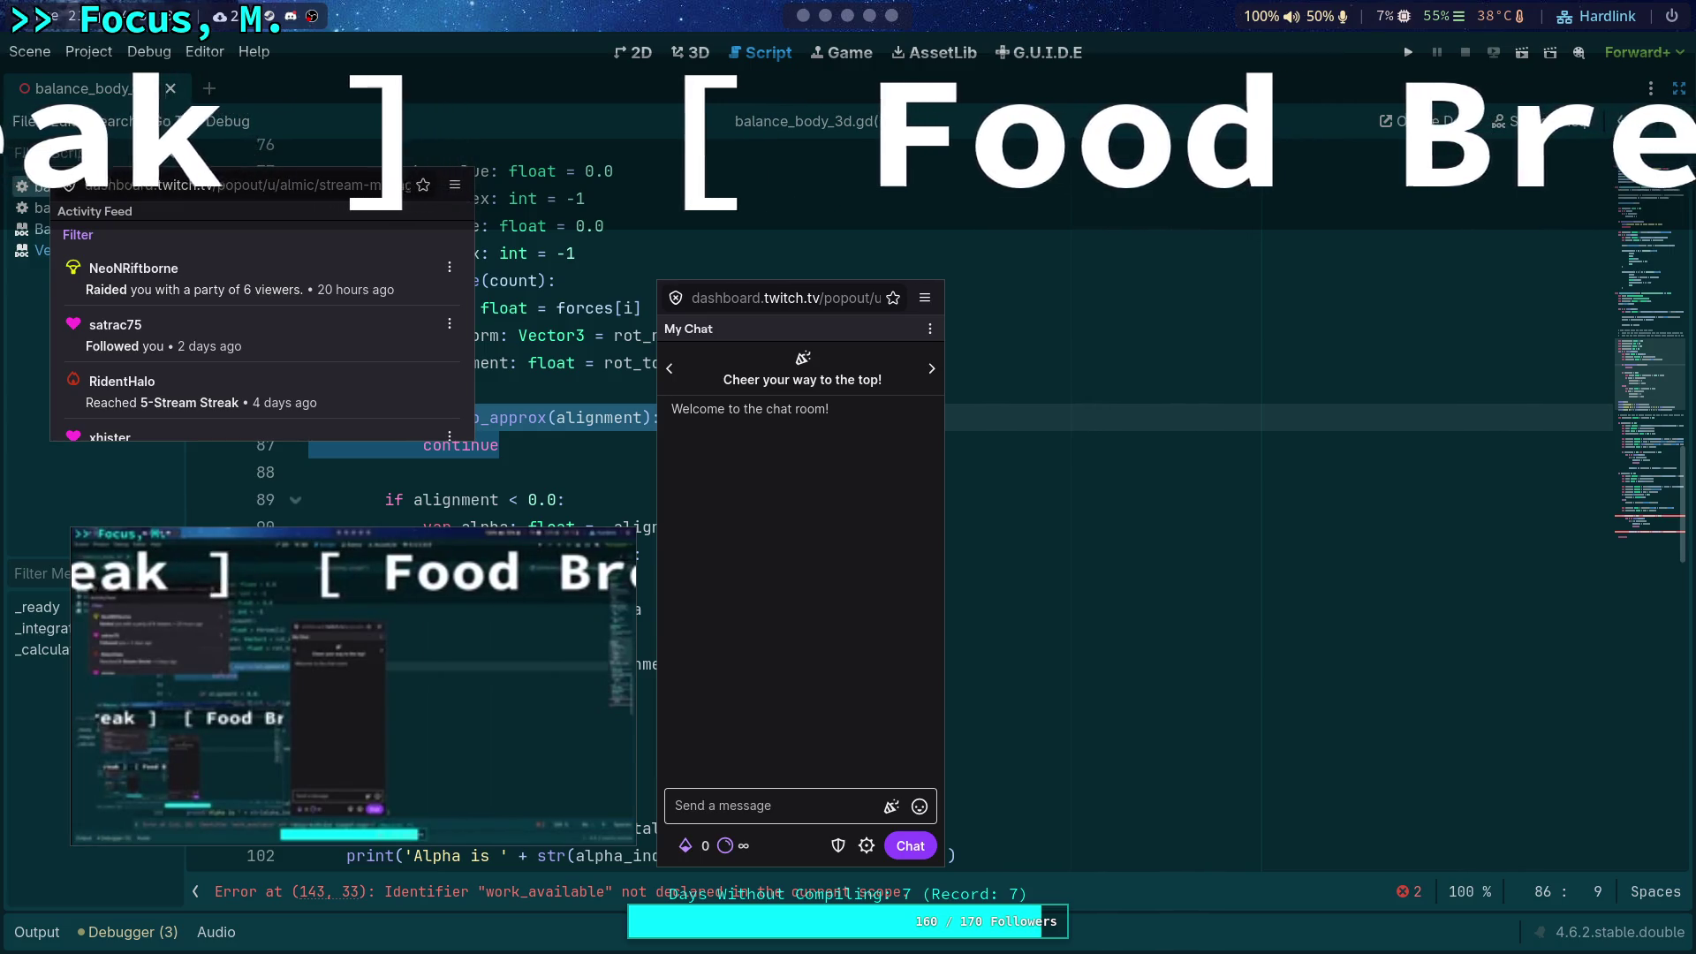
{"action": "mouse_move", "coordinate": [477, 818]}
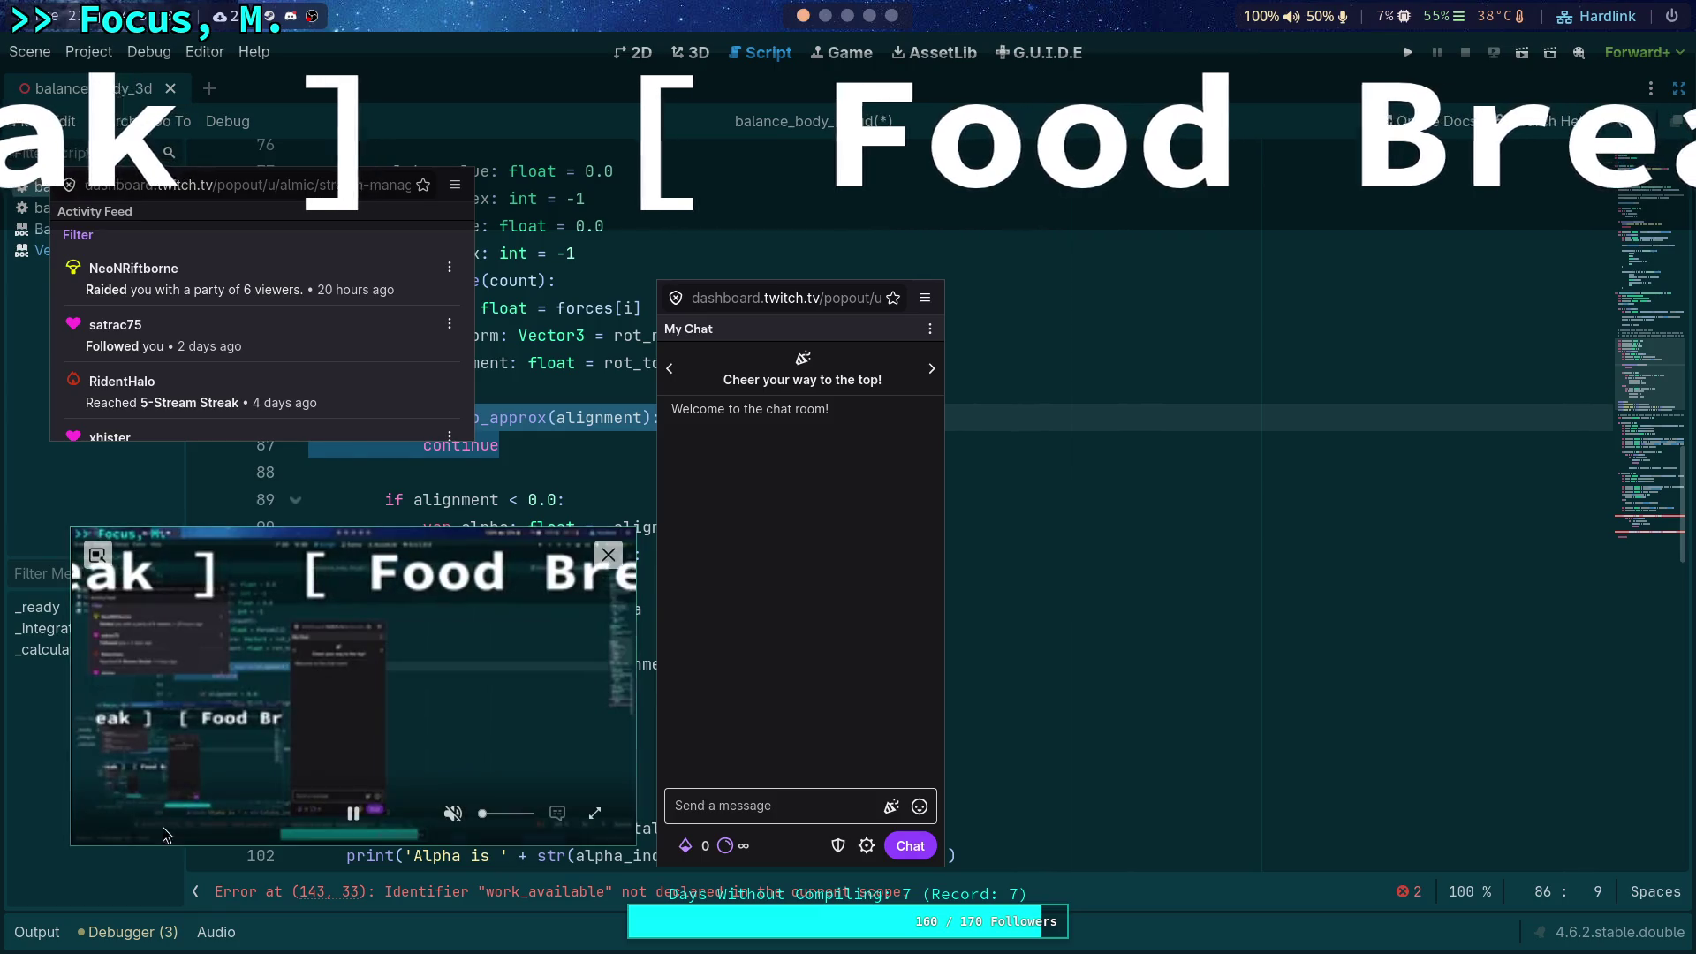